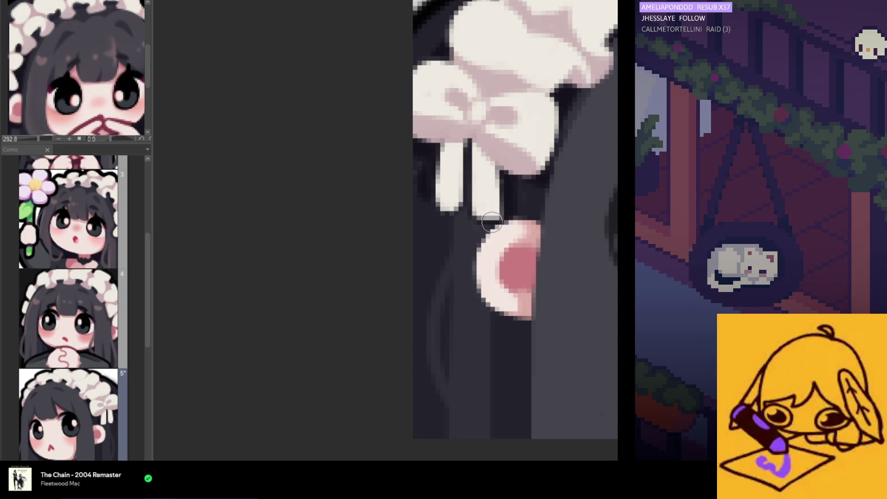
{"action": "scroll", "coordinate": [505, 260], "scroll_direction": "down", "scroll_amount": 3}
{"action": "scroll", "coordinate": [506, 269], "scroll_direction": "up", "scroll_amount": 1}
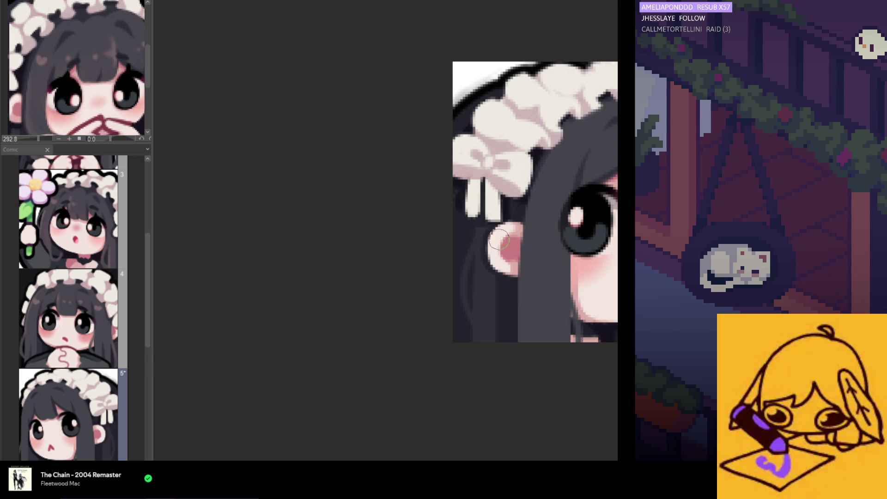
{"action": "scroll", "coordinate": [492, 255], "scroll_direction": "up", "scroll_amount": 2}
{"action": "scroll", "coordinate": [451, 187], "scroll_direction": "up", "scroll_amount": 1}
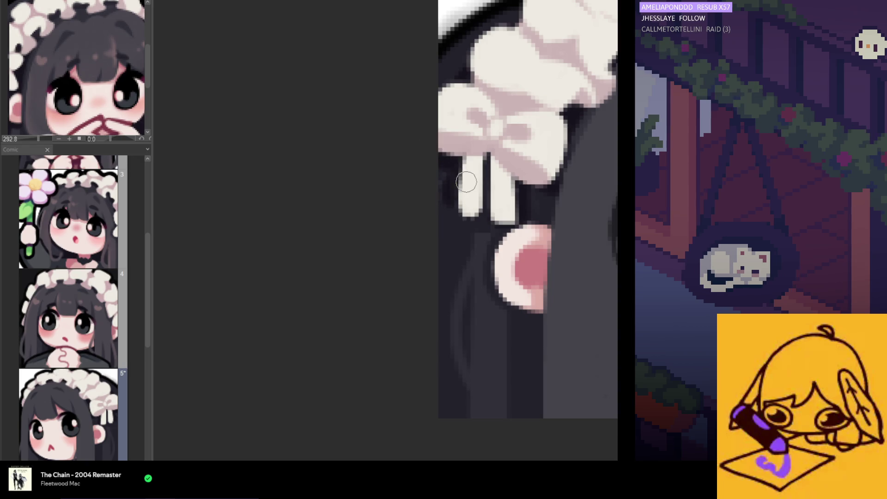
Retouch the ribbon tail edges by the ear and widen and whiten the left tail.
{"action": "left_click_drag", "start_coordinate": [469, 203], "coordinate": [487, 178]}
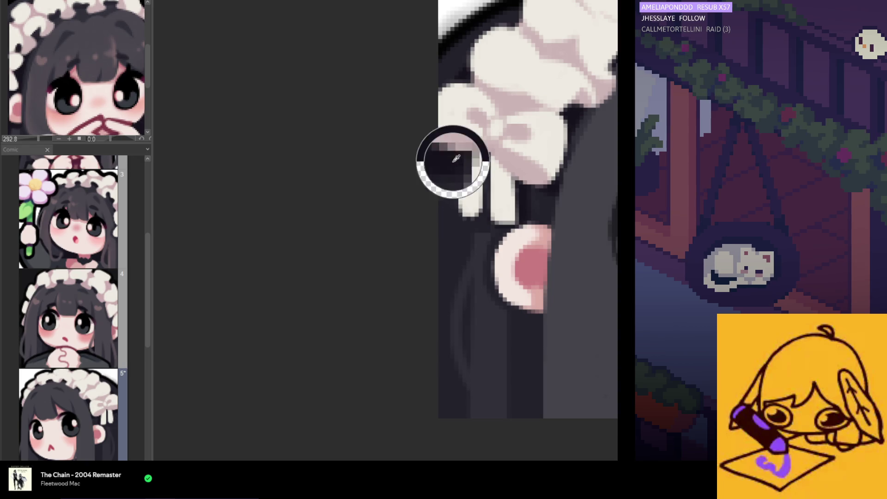
{"action": "scroll", "coordinate": [470, 201], "scroll_direction": "down", "scroll_amount": 1}
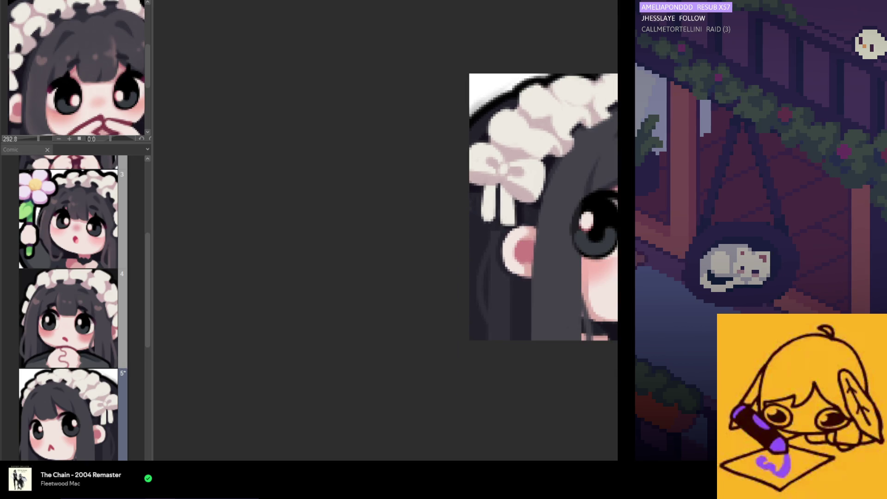
{"action": "scroll", "coordinate": [477, 202], "scroll_direction": "up", "scroll_amount": 1}
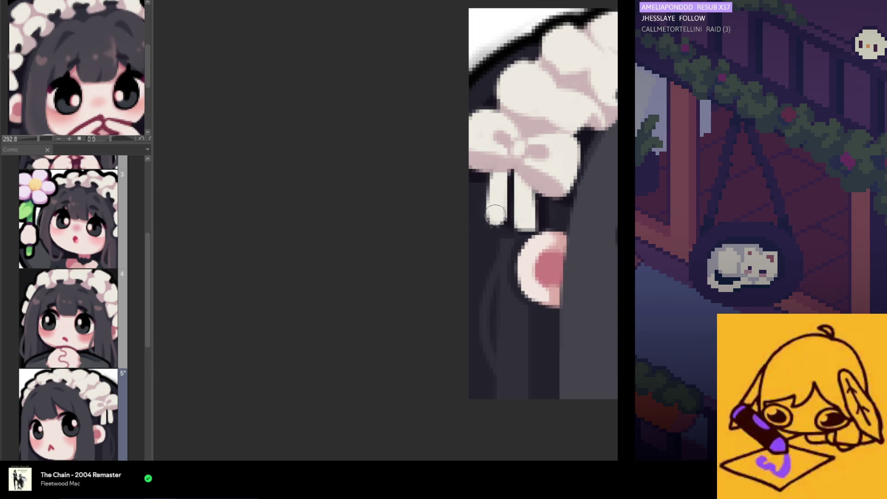
{"action": "left_click_drag", "start_coordinate": [492, 215], "coordinate": [506, 223]}
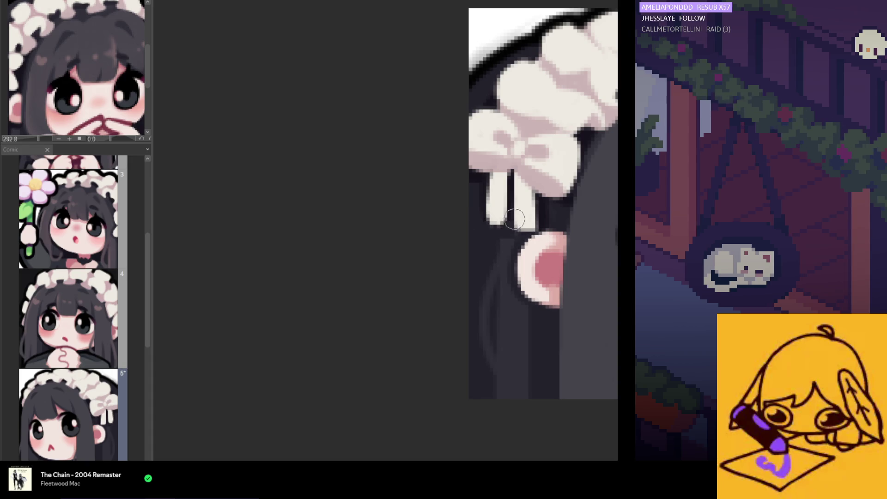
{"action": "scroll", "coordinate": [513, 230], "scroll_direction": "down", "scroll_amount": 1}
{"action": "scroll", "coordinate": [512, 234], "scroll_direction": "down", "scroll_amount": 2}
{"action": "scroll", "coordinate": [508, 241], "scroll_direction": "down", "scroll_amount": 2}
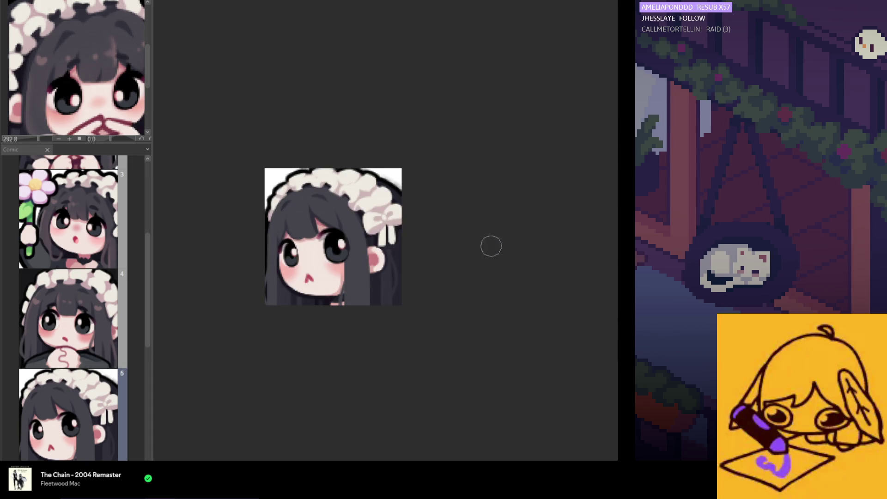
{"action": "scroll", "coordinate": [536, 212], "scroll_direction": "down", "scroll_amount": 1}
{"action": "scroll", "coordinate": [299, 250], "scroll_direction": "up", "scroll_amount": 1}
{"action": "scroll", "coordinate": [302, 249], "scroll_direction": "up", "scroll_amount": 2}
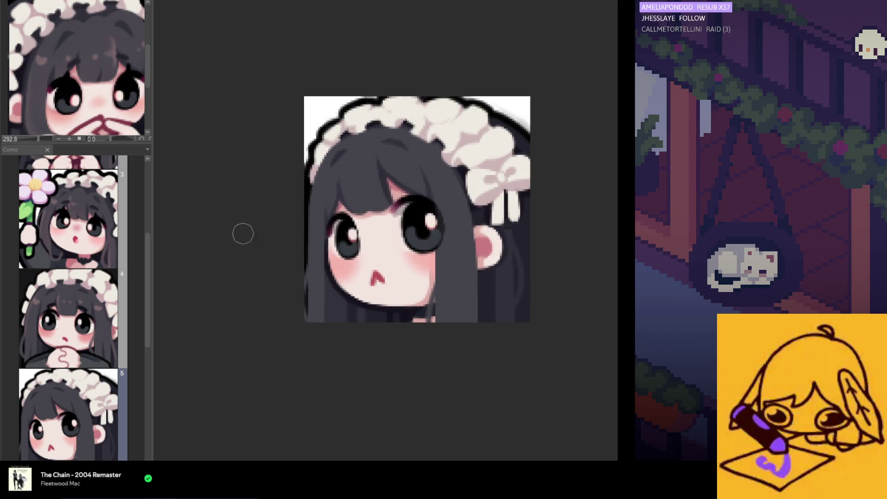
{"action": "left_click", "coordinate": [62, 159]}
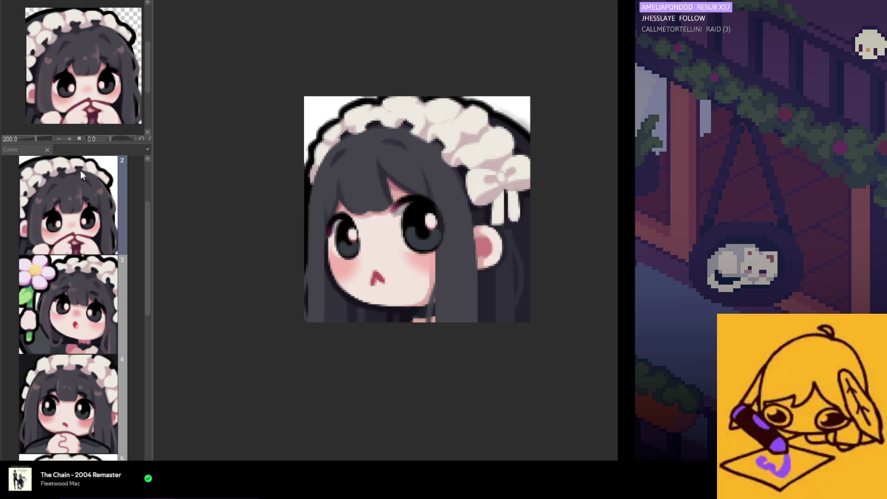
{"action": "left_click", "coordinate": [67, 291]}
{"action": "left_click", "coordinate": [67, 389]}
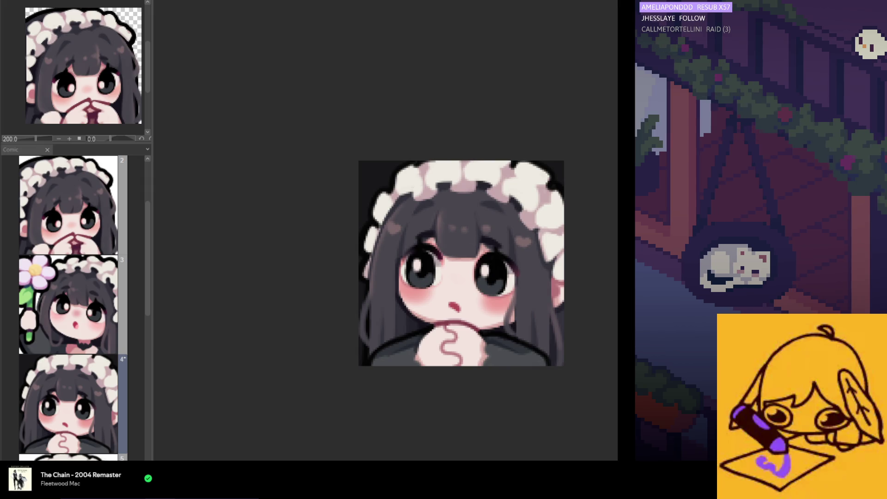
{"action": "scroll", "coordinate": [461, 263], "scroll_direction": "down", "scroll_amount": 2}
{"action": "scroll", "coordinate": [423, 248], "scroll_direction": "up", "scroll_amount": 2}
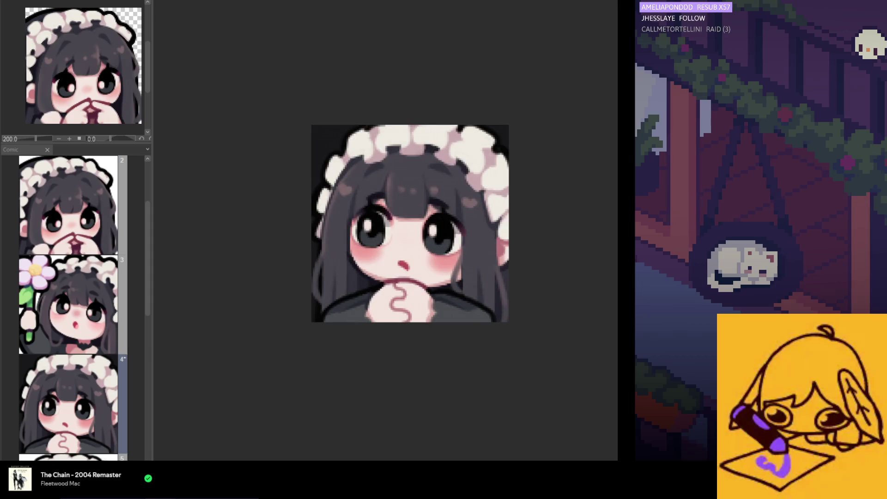
{"action": "scroll", "coordinate": [389, 279], "scroll_direction": "up", "scroll_amount": 1}
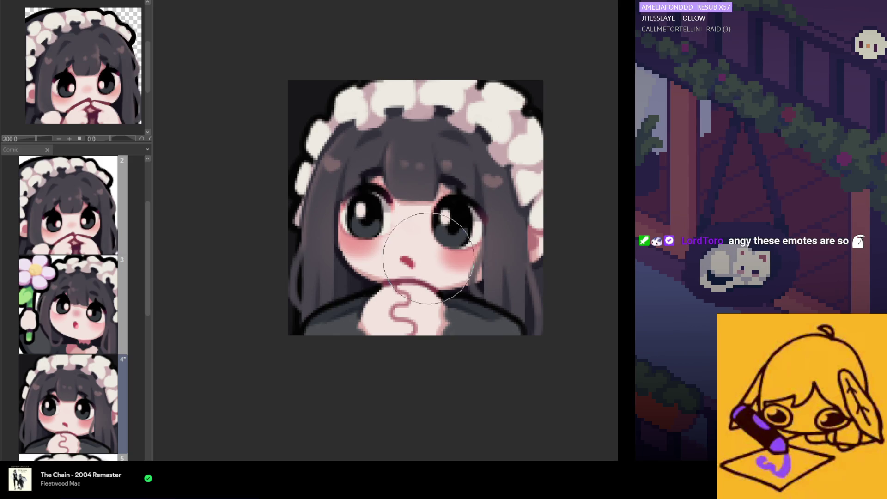
{"action": "scroll", "coordinate": [464, 233], "scroll_direction": "down", "scroll_amount": 2}
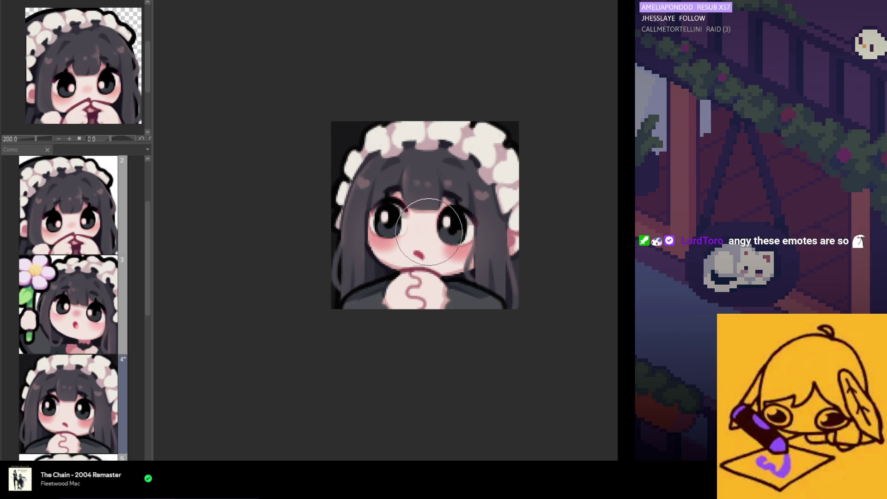
{"action": "scroll", "coordinate": [321, 194], "scroll_direction": "down", "scroll_amount": 2}
{"action": "scroll", "coordinate": [289, 192], "scroll_direction": "down", "scroll_amount": 1}
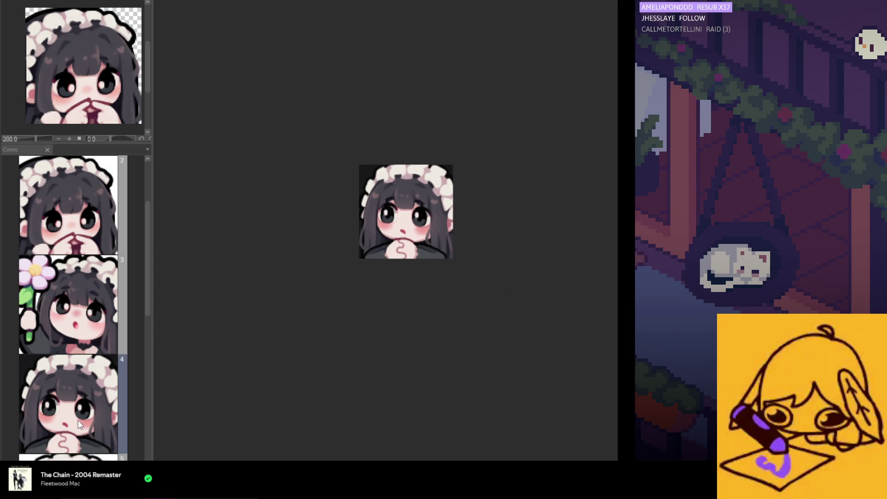
{"action": "double_click", "coordinate": [69, 458]}
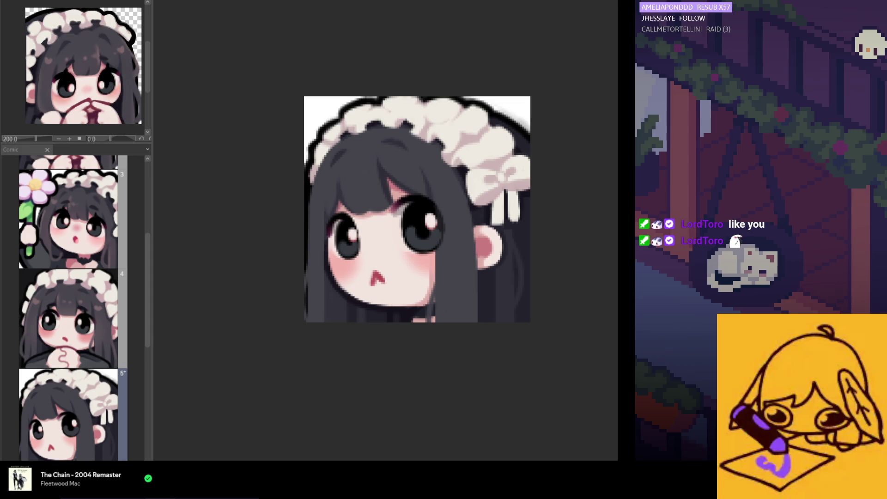
Paint the hair right of the ear darker, reshape the face with Liquify, and redo/undo to check the hair.
{"action": "left_click_drag", "start_coordinate": [502, 222], "coordinate": [503, 319]}
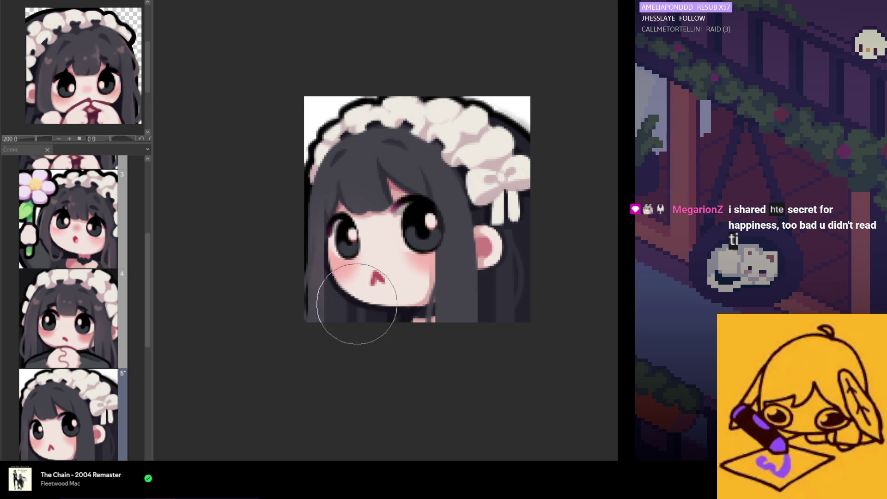
{"action": "left_click_drag", "start_coordinate": [366, 235], "coordinate": [371, 281]}
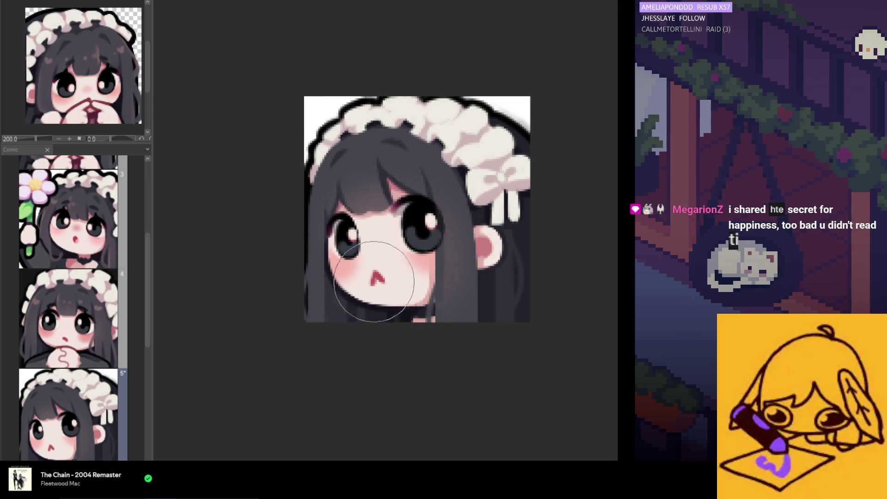
{"action": "mouse_move", "coordinate": [371, 281]}
{"action": "left_mouse_down"}
{"action": "mouse_move", "coordinate": [414, 258]}
{"action": "mouse_move", "coordinate": [388, 248]}
{"action": "mouse_move", "coordinate": [409, 229]}
{"action": "mouse_move", "coordinate": [438, 248]}
{"action": "mouse_move", "coordinate": [406, 237]}
{"action": "mouse_move", "coordinate": [406, 294]}
{"action": "mouse_move", "coordinate": [403, 280]}
{"action": "mouse_move", "coordinate": [340, 286]}
{"action": "mouse_move", "coordinate": [374, 250]}
{"action": "left_mouse_up"}
{"action": "scroll", "coordinate": [413, 257], "scroll_direction": "down", "scroll_amount": 2}
{"action": "scroll", "coordinate": [409, 229], "scroll_direction": "up", "scroll_amount": 1}
{"action": "scroll", "coordinate": [396, 210], "scroll_direction": "up", "scroll_amount": 1}
{"action": "scroll", "coordinate": [396, 210], "scroll_direction": "up", "scroll_amount": 1}
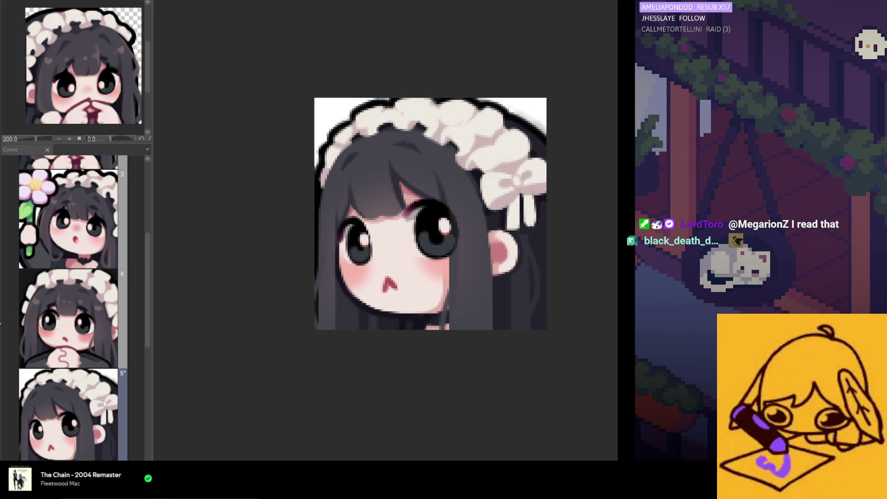
{"action": "scroll", "coordinate": [420, 255], "scroll_direction": "up", "scroll_amount": 1}
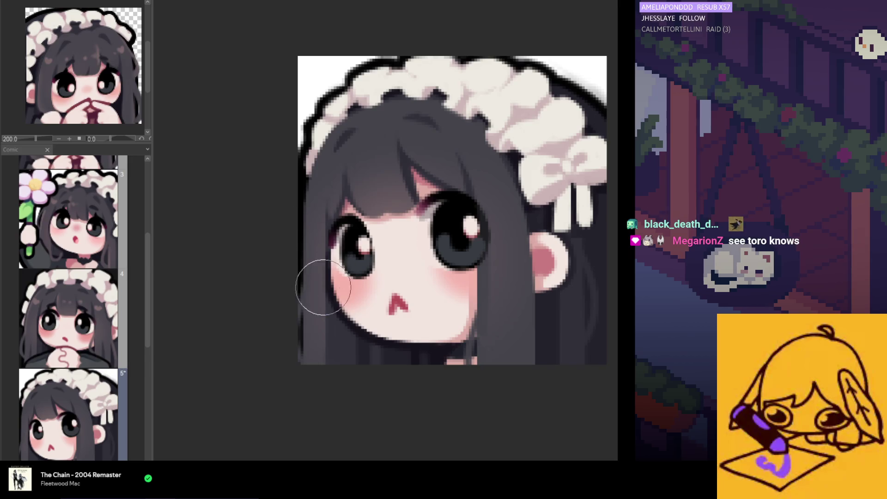
{"action": "scroll", "coordinate": [348, 237], "scroll_direction": "down", "scroll_amount": 1}
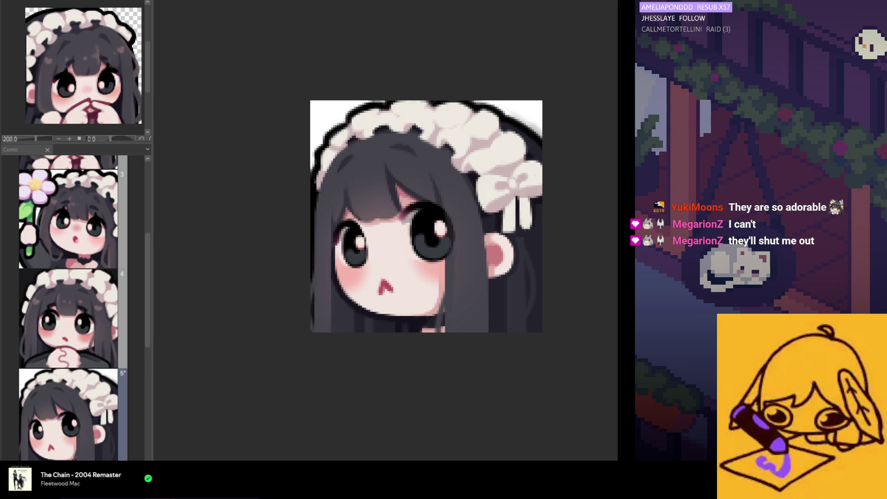
{"action": "key", "text": "ctrl+y"}
{"action": "key", "text": "ctrl+z"}
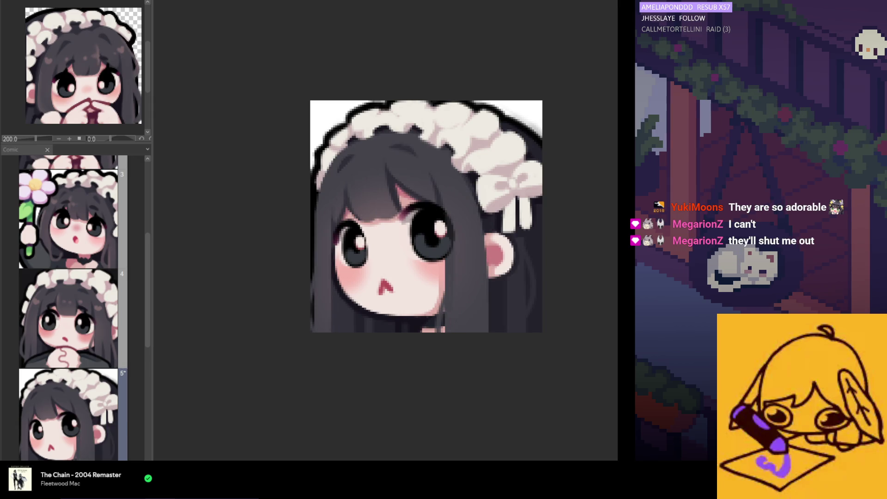
{"action": "key", "text": "ctrl+y"}
{"action": "key", "text": "ctrl+z"}
{"action": "scroll", "coordinate": [411, 300], "scroll_direction": "up", "scroll_amount": 2}
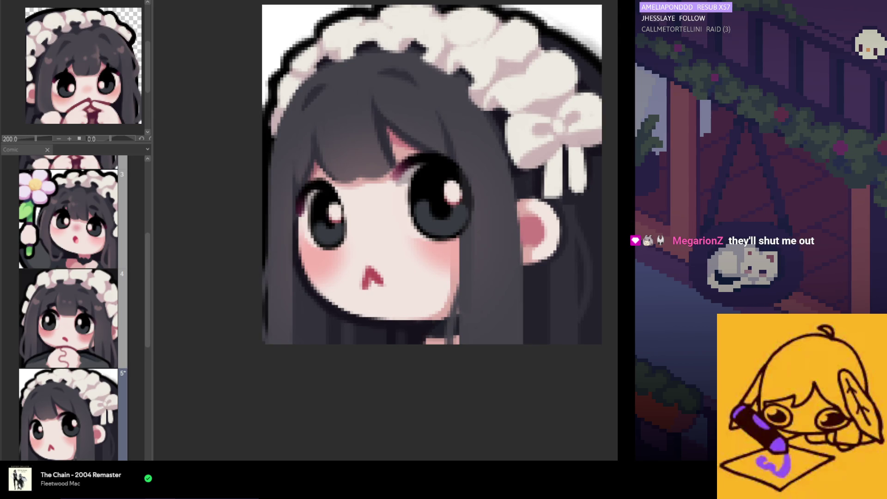
{"action": "key", "text": "ctrl+y"}
{"action": "key", "text": "ctrl+z"}
{"action": "key", "text": "ctrl+y"}
{"action": "key", "text": "ctrl+z"}
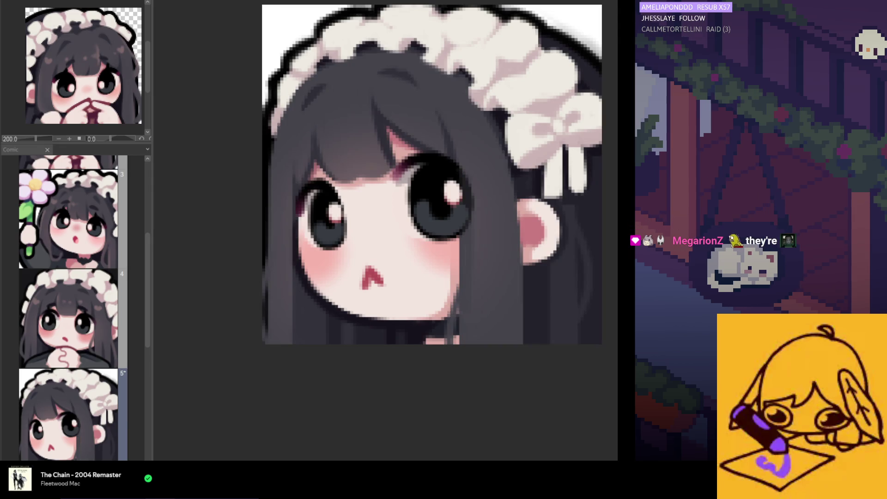
{"action": "key", "text": "ctrl+y"}
{"action": "key", "text": "ctrl+z"}
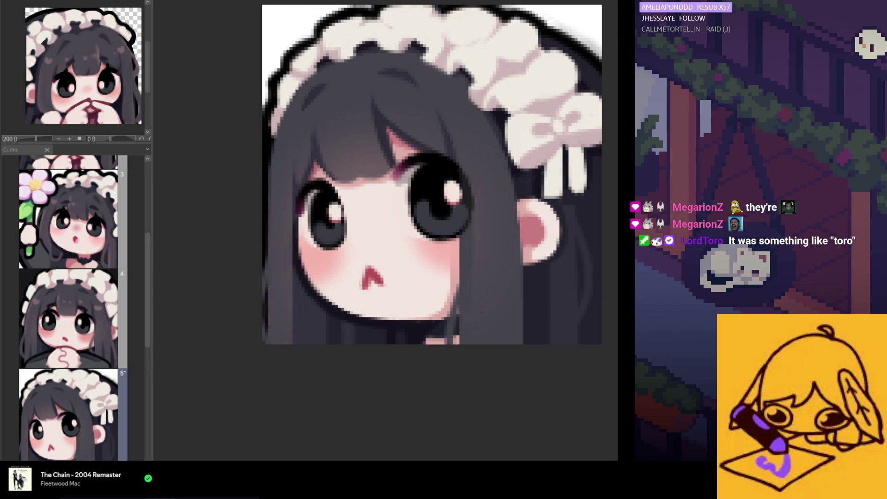
{"action": "scroll", "coordinate": [402, 255], "scroll_direction": "down", "scroll_amount": 2}
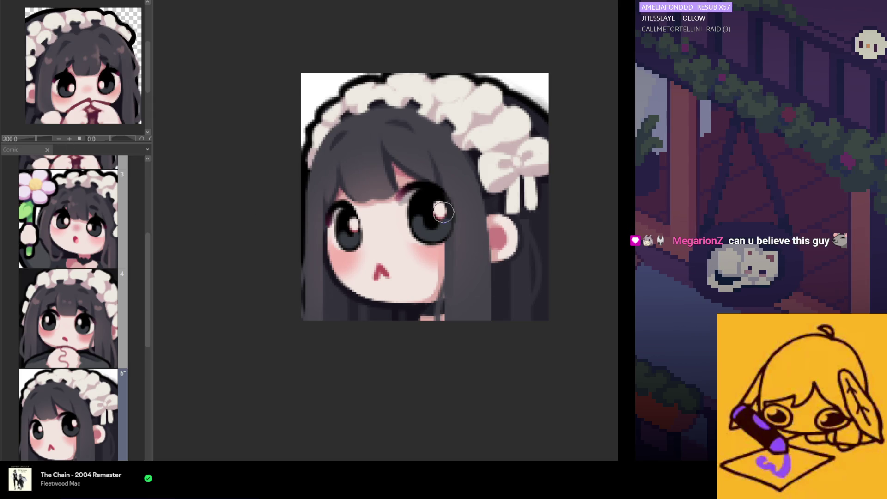
{"action": "scroll", "coordinate": [466, 244], "scroll_direction": "up", "scroll_amount": 1}
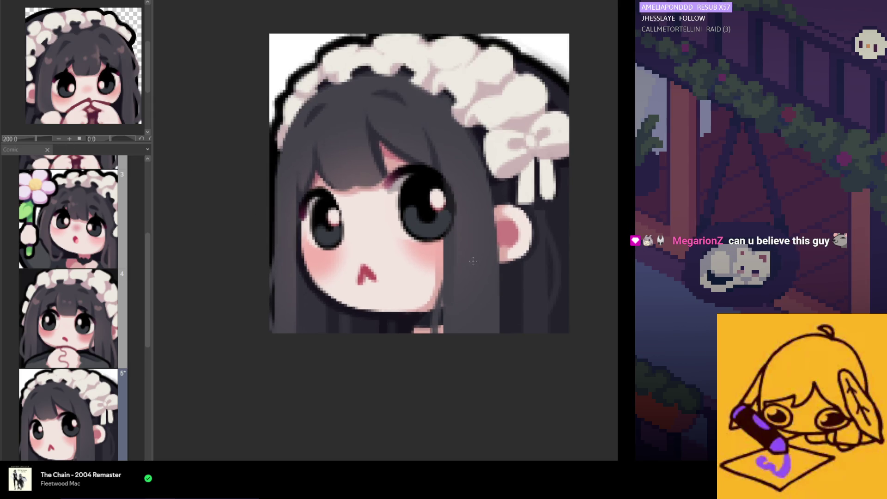
{"action": "scroll", "coordinate": [466, 245], "scroll_direction": "up", "scroll_amount": 1}
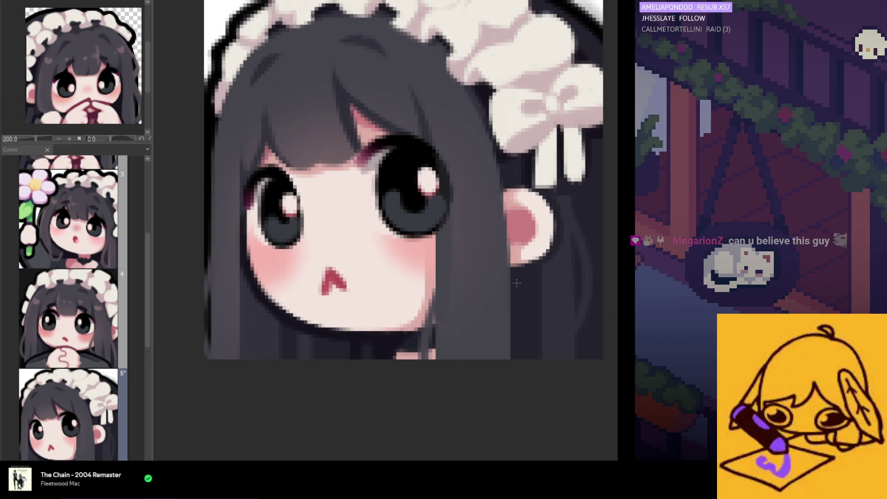
Select the long hair strand beside the face, then clear the selection and fit the emote in view.
{"action": "mouse_move", "coordinate": [406, 109]}
{"action": "left_mouse_down"}
{"action": "mouse_move", "coordinate": [381, 362]}
{"action": "mouse_move", "coordinate": [495, 327]}
{"action": "left_mouse_up"}
{"action": "left_click_drag", "start_coordinate": [481, 359], "coordinate": [479, 189]}
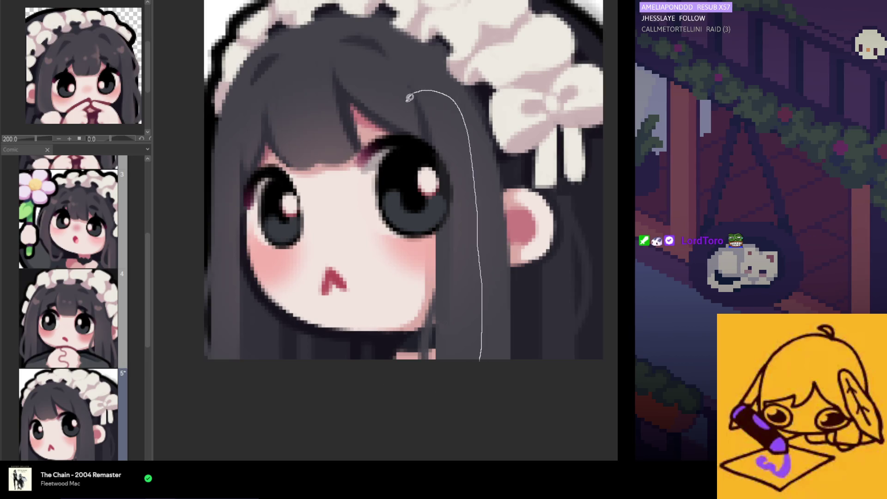
{"action": "left_click_drag", "start_coordinate": [411, 95], "coordinate": [450, 376]}
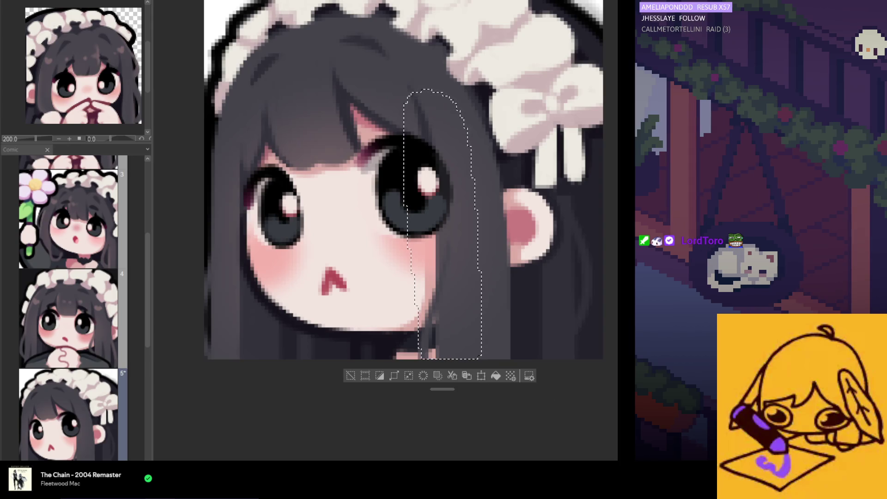
{"action": "key", "text": "ctrl+d"}
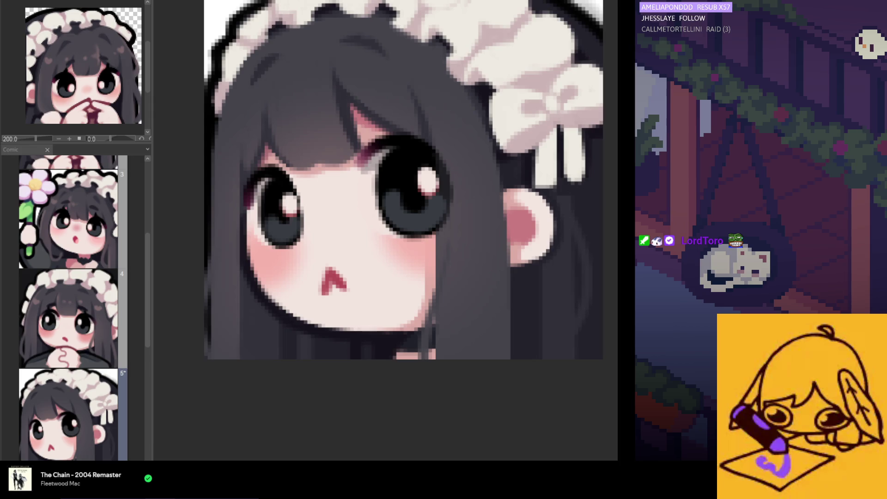
{"action": "key", "text": "ctrl+0"}
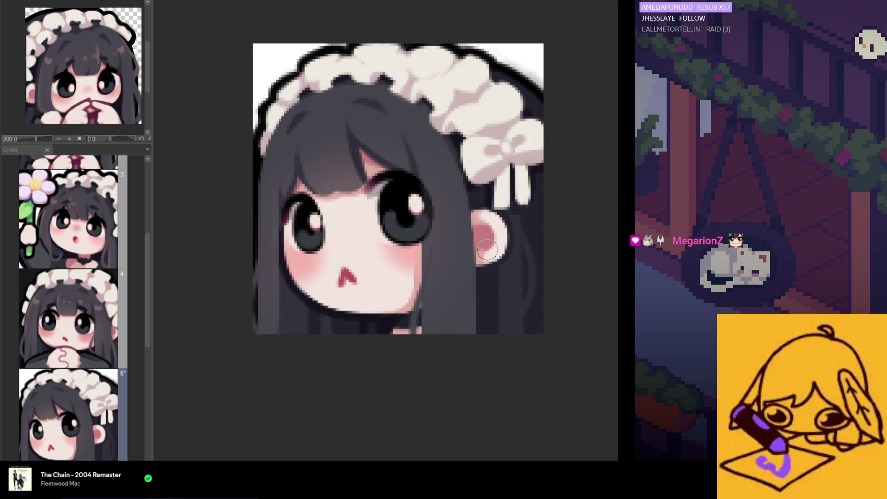
Compare the bangs with and without shading via undo/redo and settle on the lighter shading.
{"action": "key", "text": "ctrl+z"}
{"action": "key", "text": "ctrl+y"}
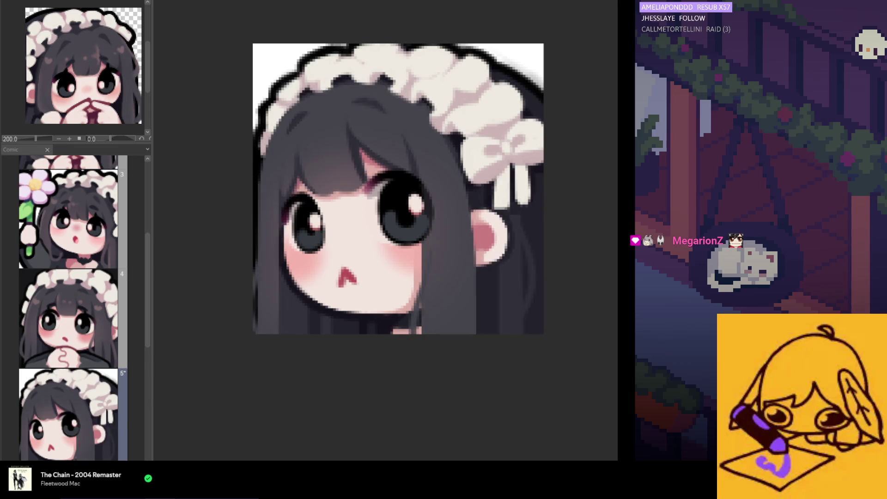
{"action": "key", "text": "ctrl+y"}
{"action": "key", "text": "ctrl+z"}
{"action": "key", "text": "ctrl+y"}
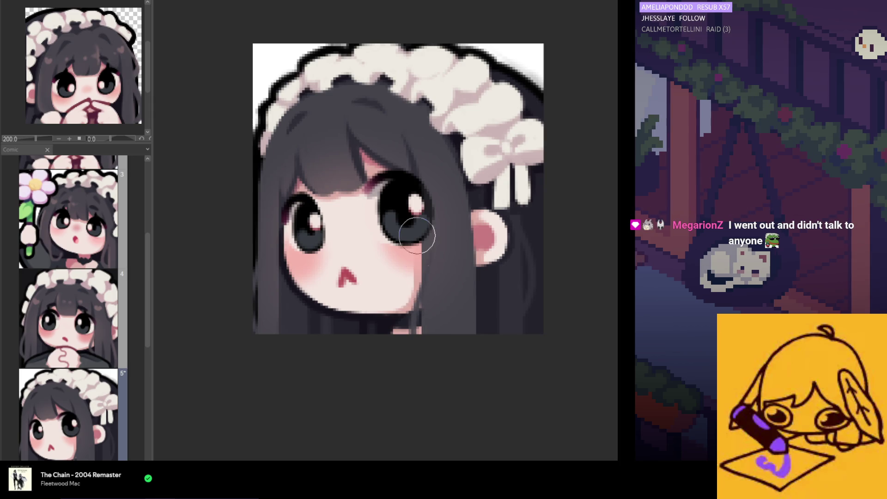
{"action": "scroll", "coordinate": [445, 376], "scroll_direction": "down", "scroll_amount": 3}
{"action": "scroll", "coordinate": [445, 376], "scroll_direction": "down", "scroll_amount": 1}
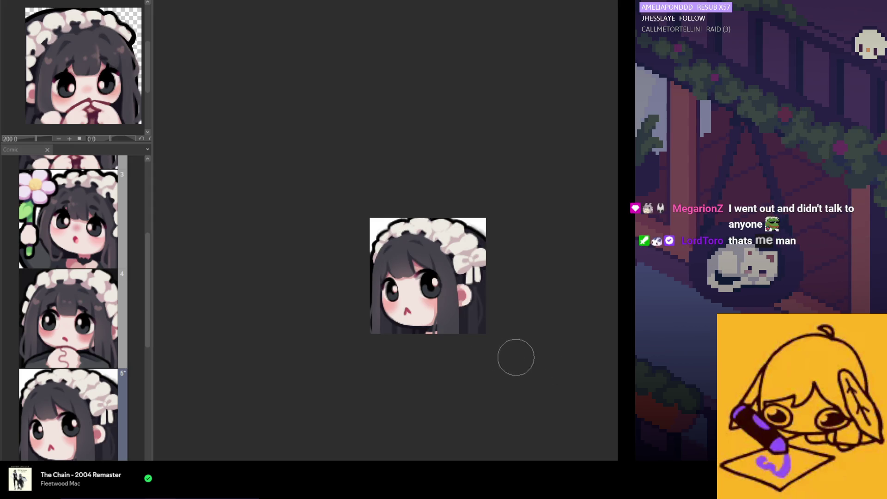
{"action": "scroll", "coordinate": [409, 333], "scroll_direction": "up", "scroll_amount": 2}
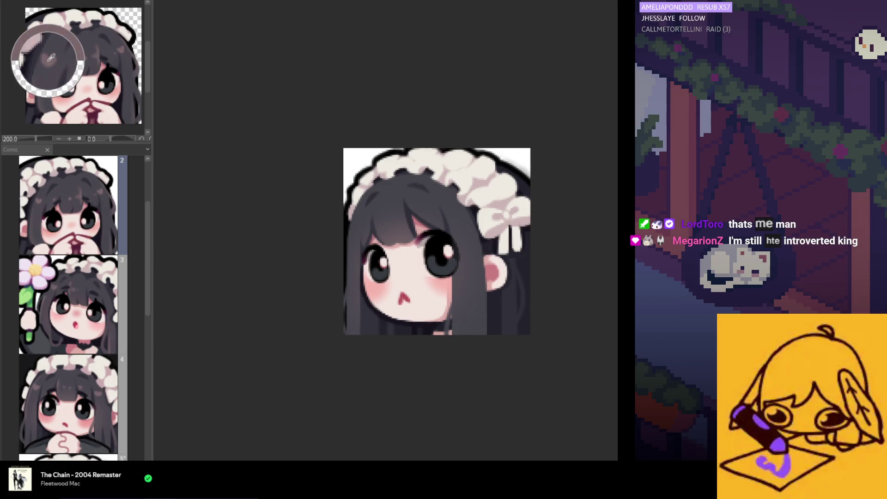
{"action": "scroll", "coordinate": [482, 218], "scroll_direction": "up", "scroll_amount": 1}
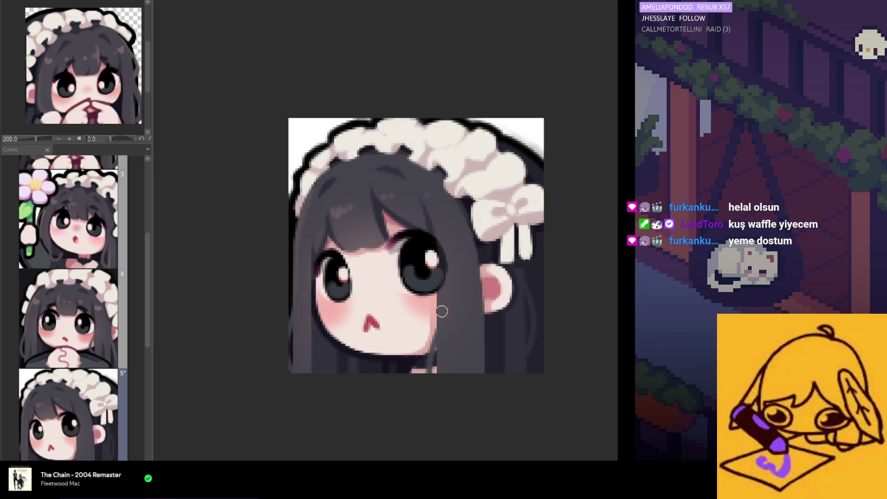
Paint light strands at the lower-left hair and beside the cheek, undoing misplaced ones, then preview mirrored.
{"action": "left_click_drag", "start_coordinate": [475, 277], "coordinate": [483, 374]}
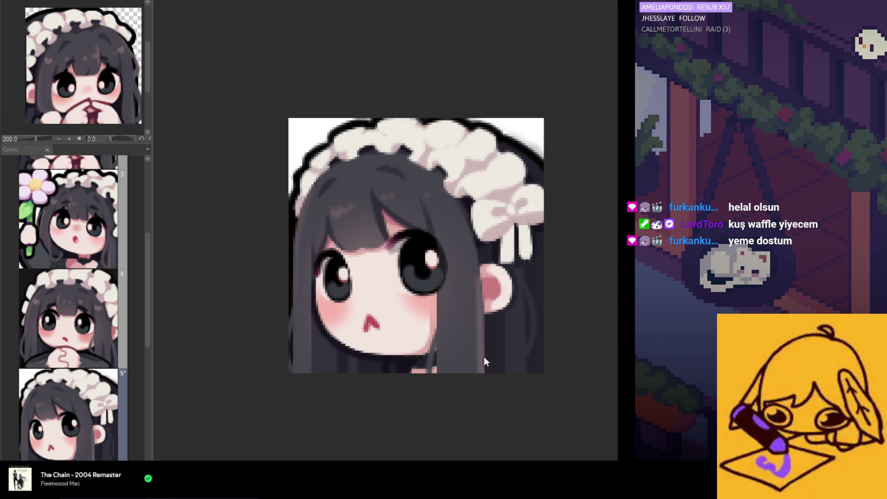
{"action": "key", "text": "ctrl+z"}
{"action": "left_click_drag", "start_coordinate": [296, 314], "coordinate": [297, 373]}
{"action": "key", "text": "ctrl+z"}
{"action": "left_click_drag", "start_coordinate": [311, 299], "coordinate": [312, 373]}
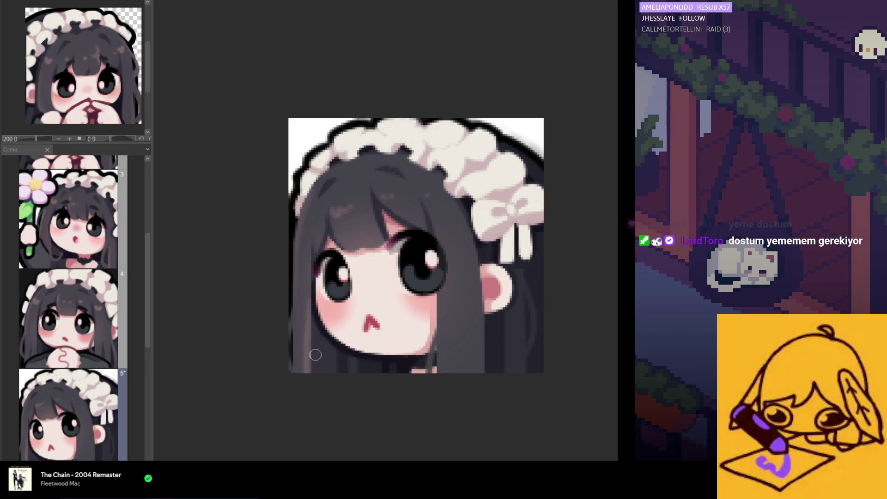
{"action": "left_click_drag", "start_coordinate": [443, 290], "coordinate": [440, 409]}
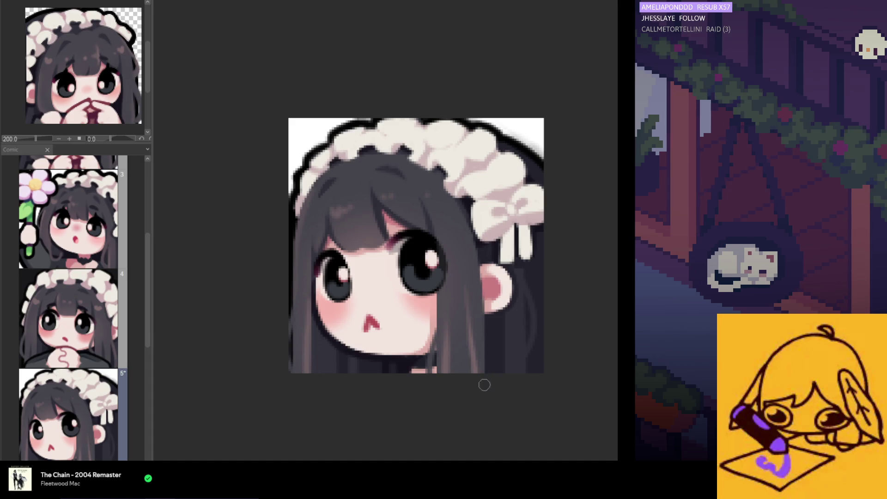
{"action": "key", "text": "h"}
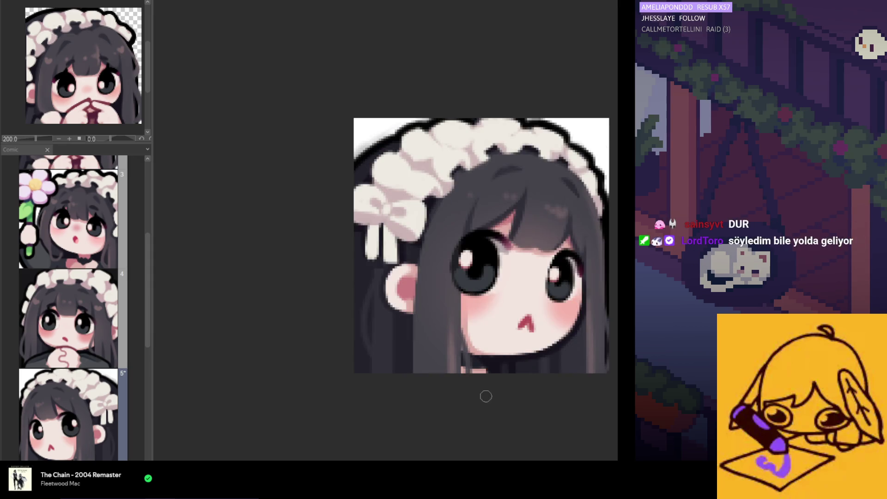
Return the view to unmirrored and paint a lighter strand into the hair below the right cheek.
{"action": "key", "text": "h"}
{"action": "scroll", "coordinate": [478, 297], "scroll_direction": "down", "scroll_amount": 3}
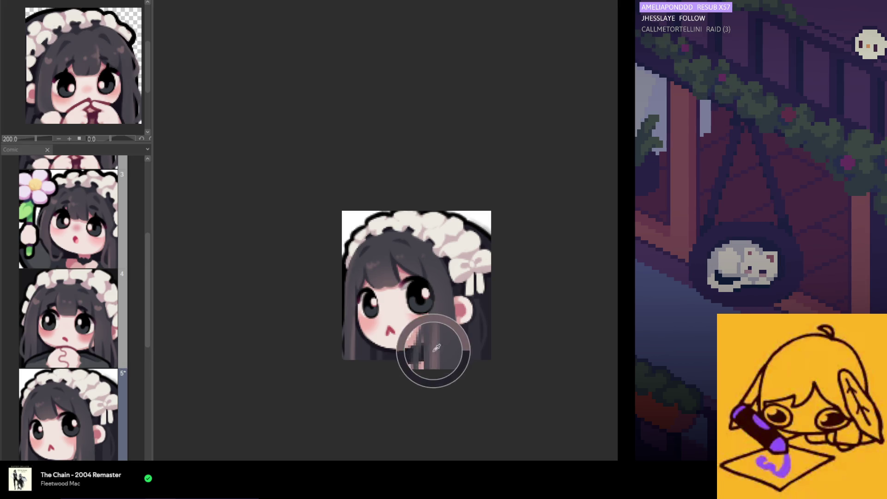
{"action": "left_click_drag", "start_coordinate": [454, 326], "coordinate": [452, 364]}
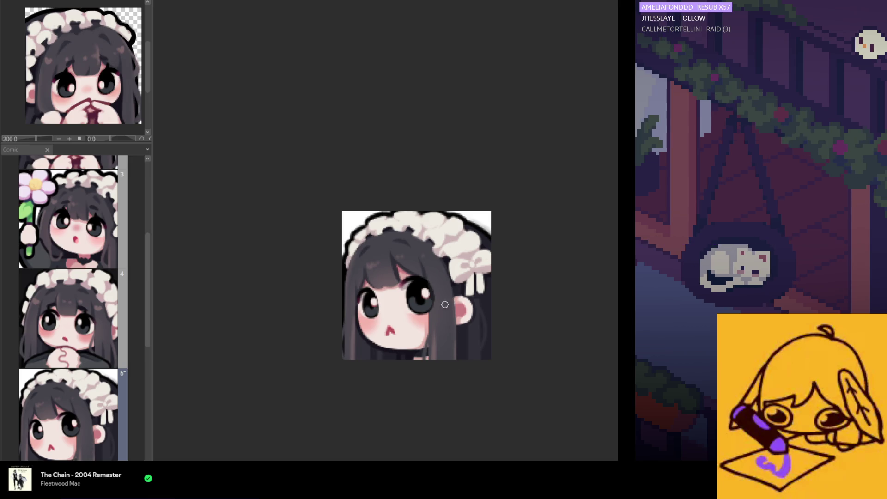
{"action": "scroll", "coordinate": [448, 326], "scroll_direction": "down", "scroll_amount": 3}
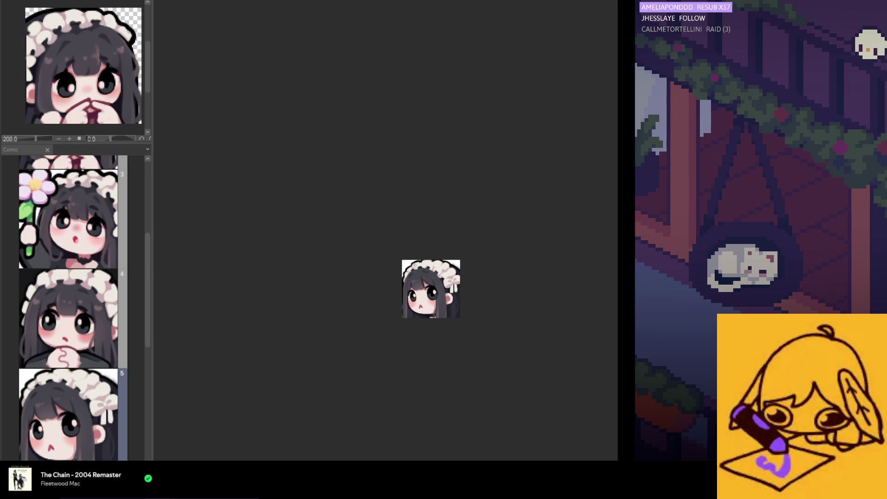
{"action": "scroll", "coordinate": [383, 261], "scroll_direction": "down", "scroll_amount": 2}
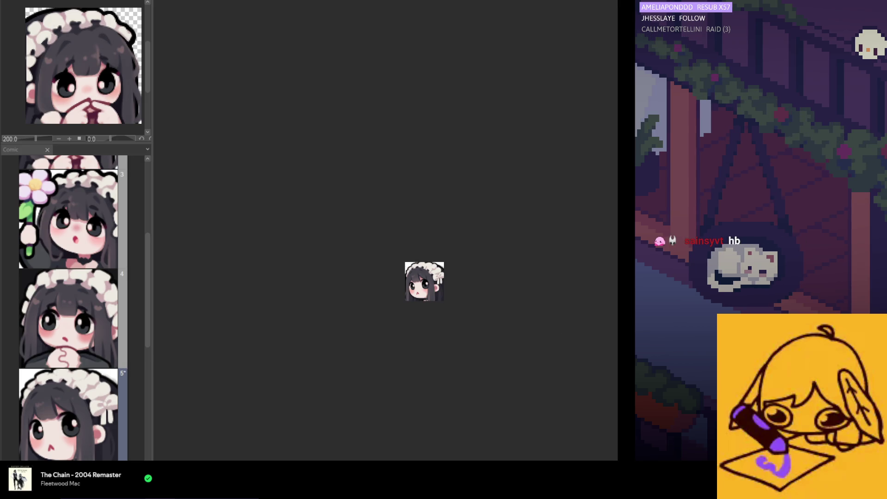
{"action": "scroll", "coordinate": [444, 289], "scroll_direction": "up", "scroll_amount": 1}
{"action": "scroll", "coordinate": [443, 284], "scroll_direction": "up", "scroll_amount": 1}
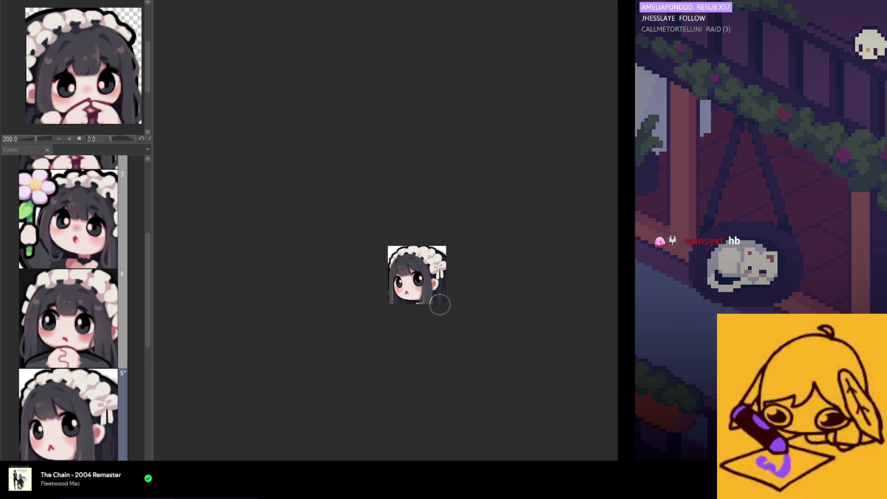
{"action": "scroll", "coordinate": [437, 305], "scroll_direction": "up", "scroll_amount": 1}
{"action": "scroll", "coordinate": [438, 288], "scroll_direction": "up", "scroll_amount": 1}
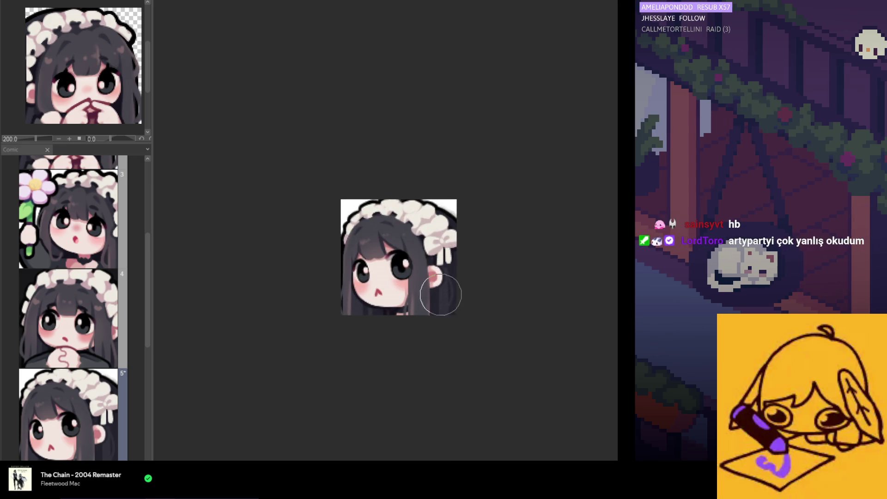
{"action": "key", "text": "h"}
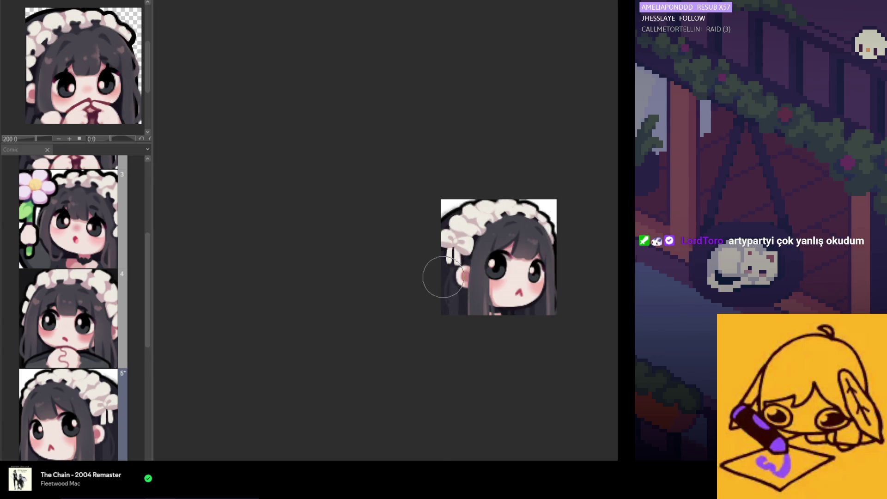
{"action": "scroll", "coordinate": [436, 311], "scroll_direction": "down", "scroll_amount": 2}
{"action": "scroll", "coordinate": [436, 317], "scroll_direction": "down", "scroll_amount": 1}
{"action": "key", "text": "h"}
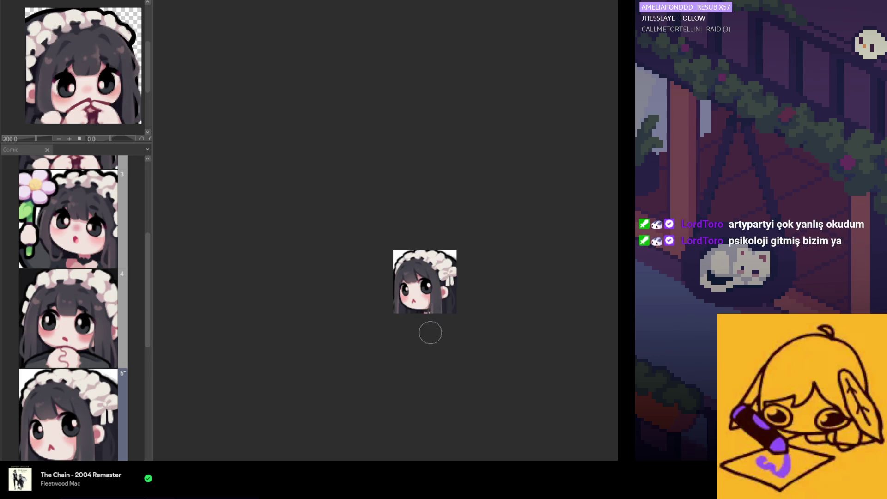
{"action": "scroll", "coordinate": [424, 330], "scroll_direction": "down", "scroll_amount": 1}
{"action": "scroll", "coordinate": [409, 337], "scroll_direction": "down", "scroll_amount": 1}
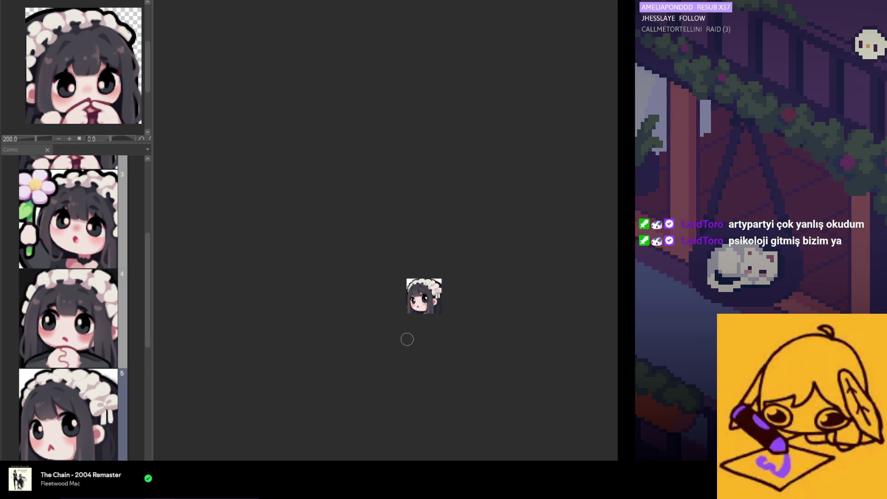
{"action": "scroll", "coordinate": [422, 326], "scroll_direction": "up", "scroll_amount": 1}
{"action": "scroll", "coordinate": [432, 311], "scroll_direction": "up", "scroll_amount": 1}
{"action": "scroll", "coordinate": [430, 298], "scroll_direction": "up", "scroll_amount": 1}
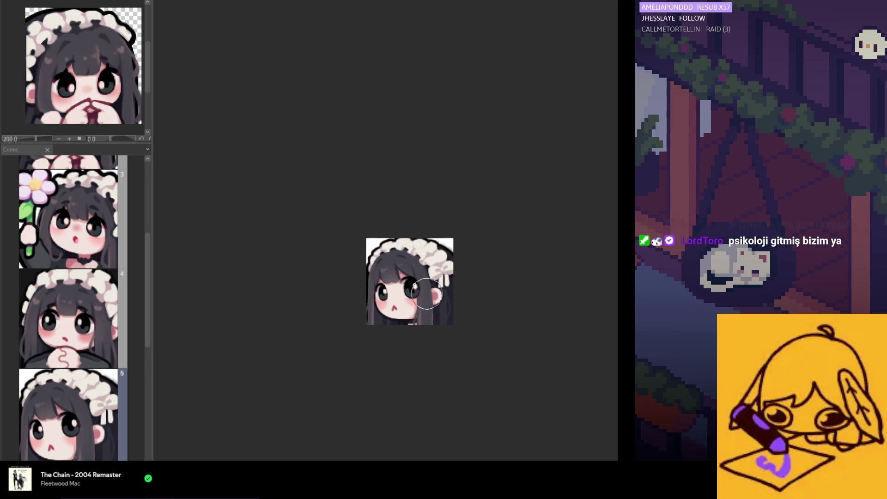
{"action": "scroll", "coordinate": [427, 285], "scroll_direction": "up", "scroll_amount": 1}
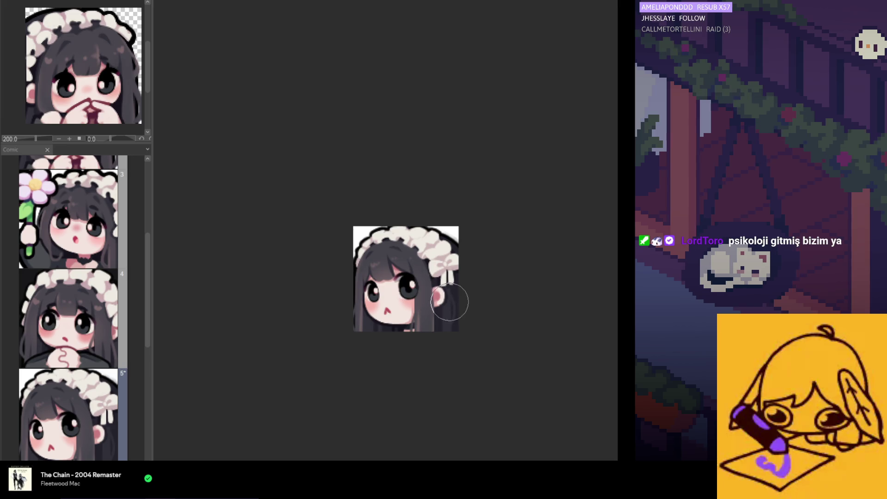
{"action": "key", "text": "h"}
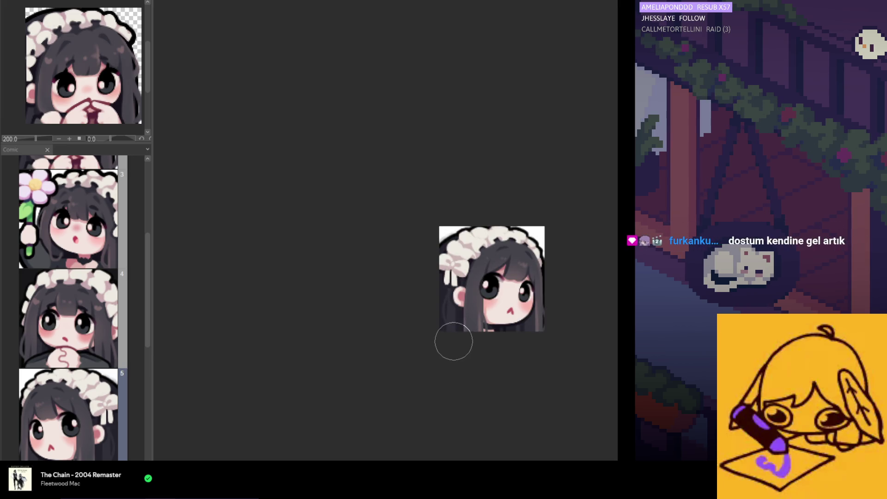
{"action": "key", "text": "h"}
{"action": "scroll", "coordinate": [464, 349], "scroll_direction": "down", "scroll_amount": 1}
{"action": "scroll", "coordinate": [454, 350], "scroll_direction": "down", "scroll_amount": 1}
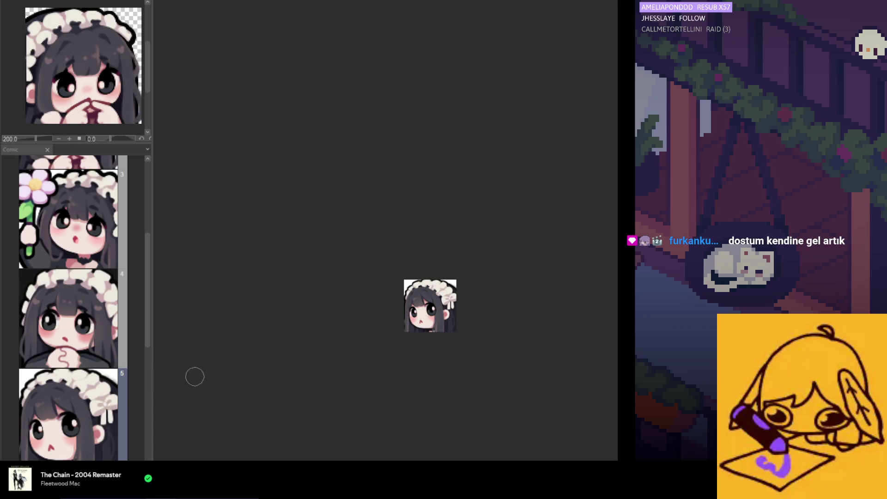
{"action": "scroll", "coordinate": [97, 389], "scroll_direction": "down", "scroll_amount": 1}
{"action": "double_click", "coordinate": [104, 230]}
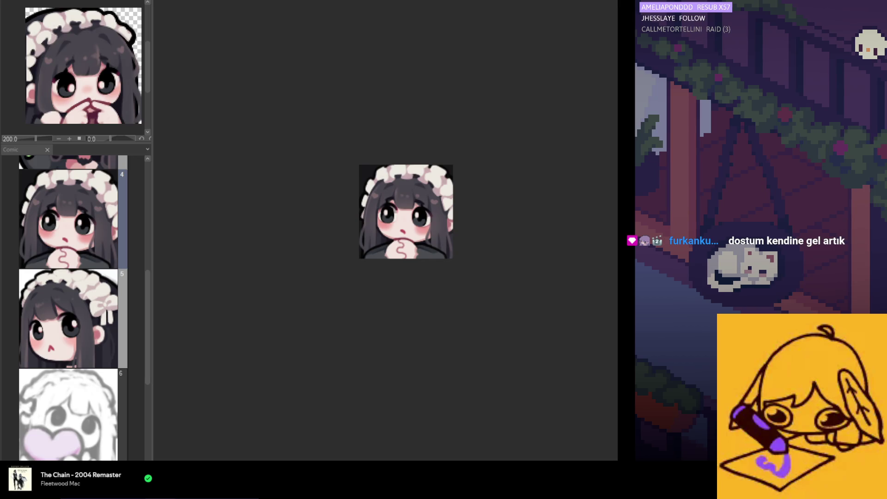
{"action": "double_click", "coordinate": [90, 324]}
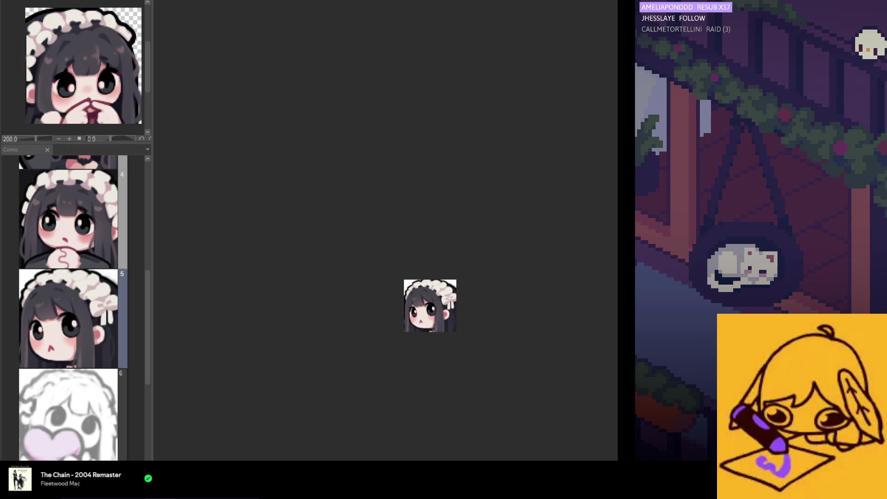
{"action": "scroll", "coordinate": [419, 347], "scroll_direction": "up", "scroll_amount": 1}
{"action": "double_click", "coordinate": [94, 225]}
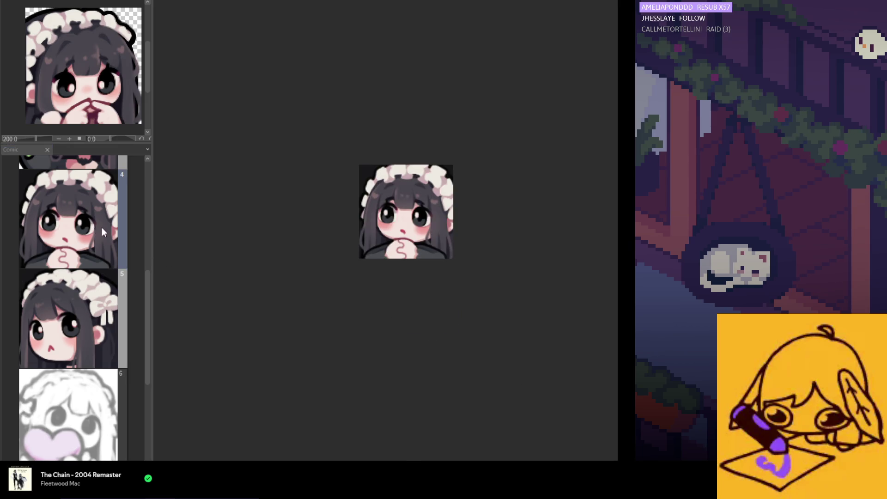
{"action": "scroll", "coordinate": [409, 154], "scroll_direction": "up", "scroll_amount": 3}
{"action": "scroll", "coordinate": [410, 155], "scroll_direction": "up", "scroll_amount": 1}
{"action": "double_click", "coordinate": [87, 291]}
{"action": "scroll", "coordinate": [395, 287], "scroll_direction": "up", "scroll_amount": 1}
{"action": "scroll", "coordinate": [395, 287], "scroll_direction": "up", "scroll_amount": 2}
{"action": "scroll", "coordinate": [396, 287], "scroll_direction": "up", "scroll_amount": 1}
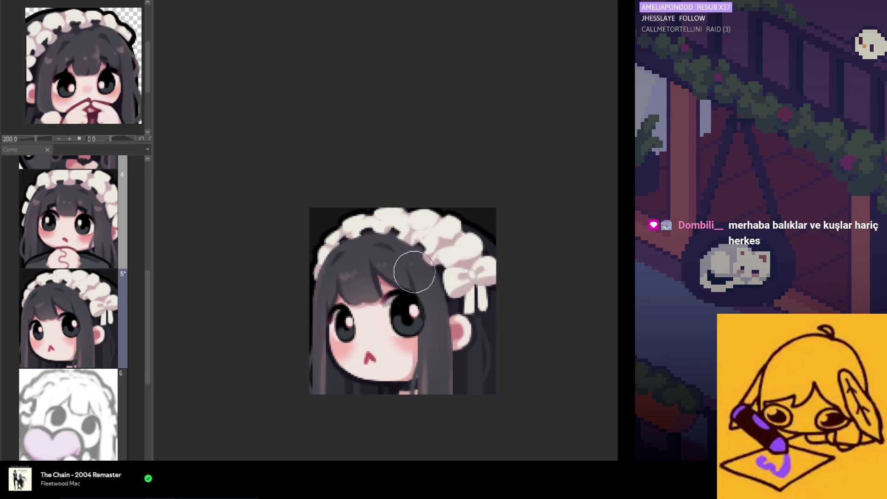
{"action": "scroll", "coordinate": [433, 250], "scroll_direction": "up", "scroll_amount": 2}
{"action": "scroll", "coordinate": [423, 239], "scroll_direction": "up", "scroll_amount": 3}
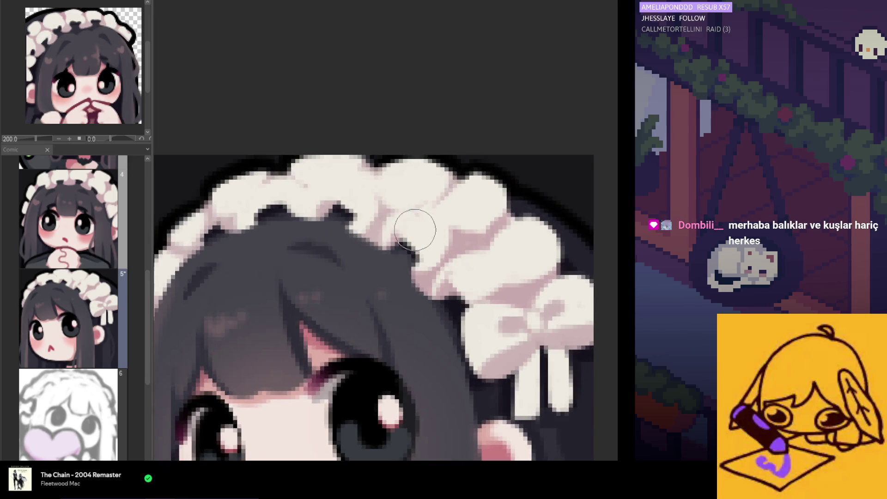
{"action": "scroll", "coordinate": [411, 230], "scroll_direction": "up", "scroll_amount": 1}
{"action": "scroll", "coordinate": [409, 225], "scroll_direction": "up", "scroll_amount": 1}
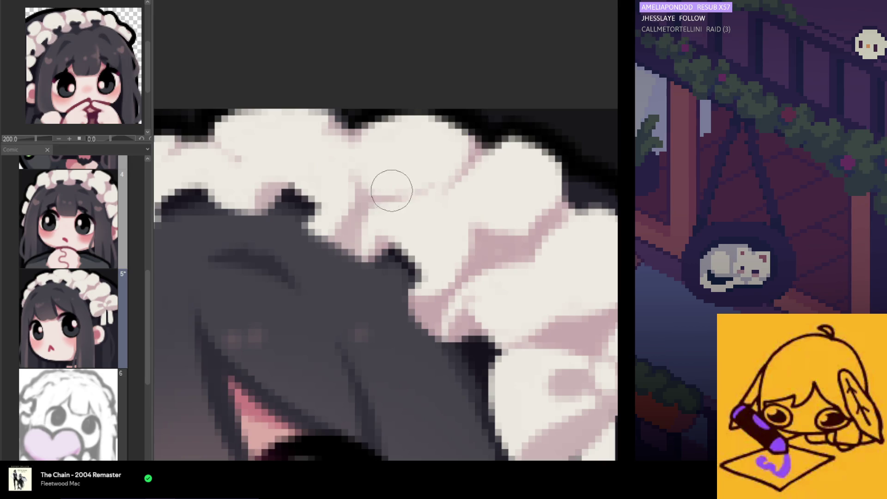
Paint pink shading into the headpiece creases and lighten part of the pink patch.
{"action": "left_click_drag", "start_coordinate": [356, 178], "coordinate": [356, 211]}
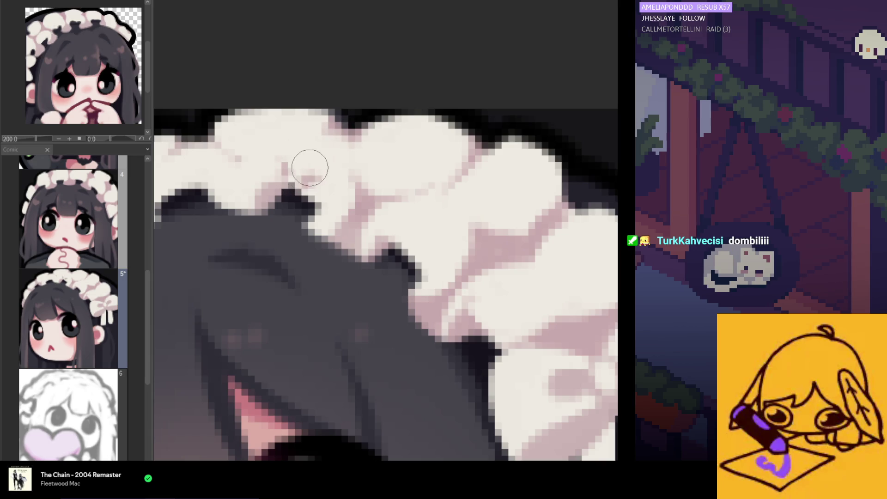
{"action": "left_click_drag", "start_coordinate": [281, 159], "coordinate": [263, 214]}
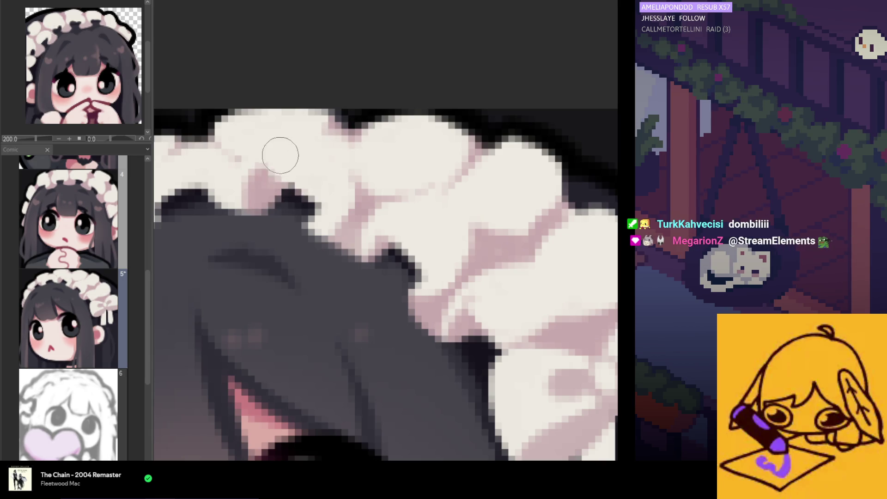
{"action": "left_click_drag", "start_coordinate": [277, 154], "coordinate": [238, 199]}
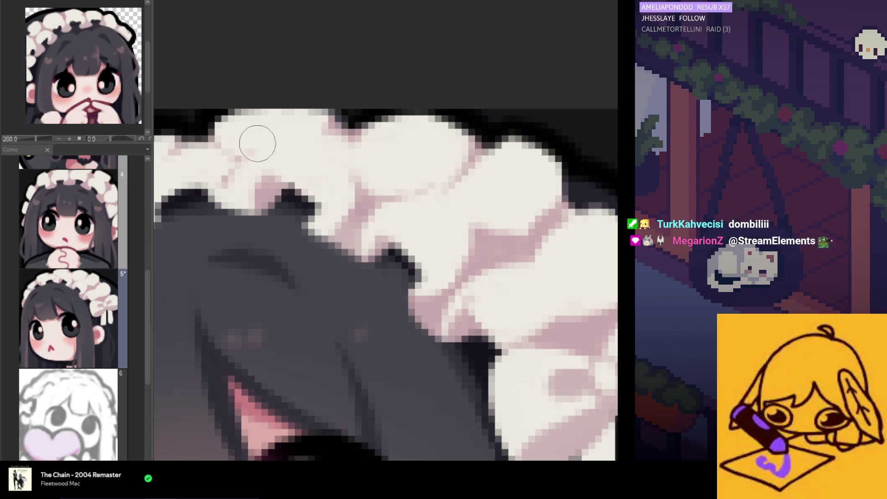
{"action": "scroll", "coordinate": [229, 163], "scroll_direction": "down", "scroll_amount": 2}
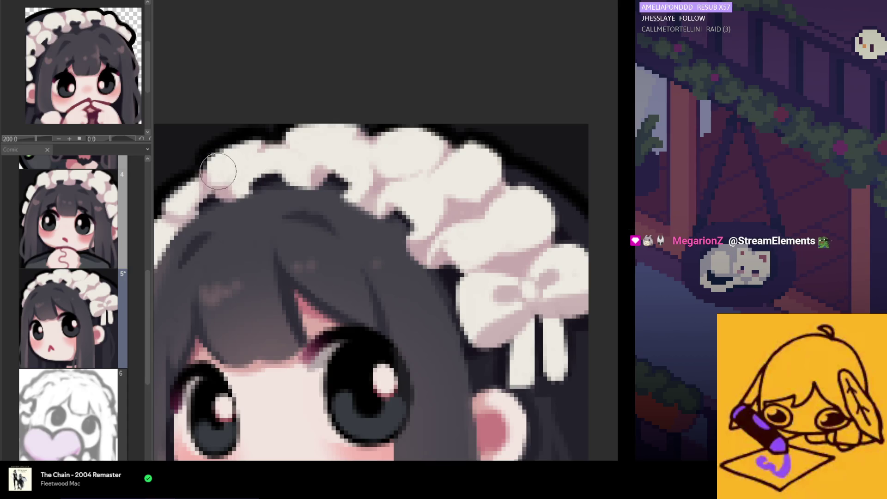
{"action": "scroll", "coordinate": [213, 177], "scroll_direction": "down", "scroll_amount": 1}
{"action": "scroll", "coordinate": [213, 197], "scroll_direction": "up", "scroll_amount": 1}
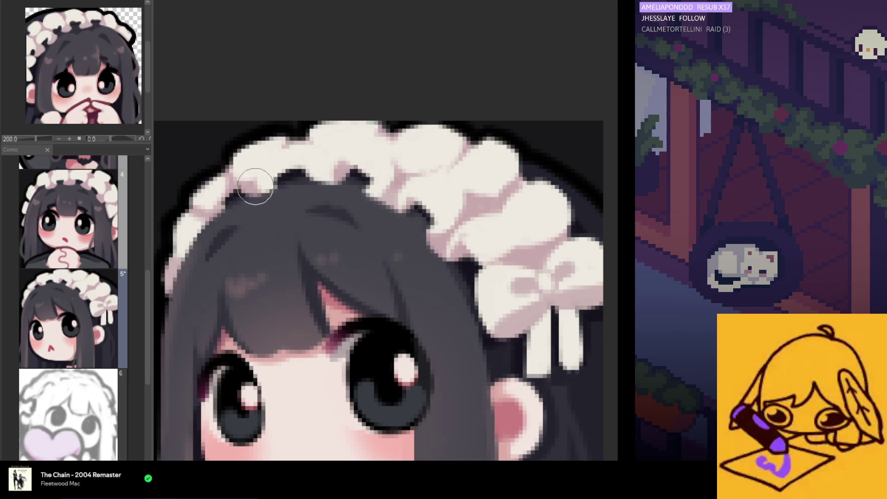
{"action": "scroll", "coordinate": [369, 215], "scroll_direction": "down", "scroll_amount": 1}
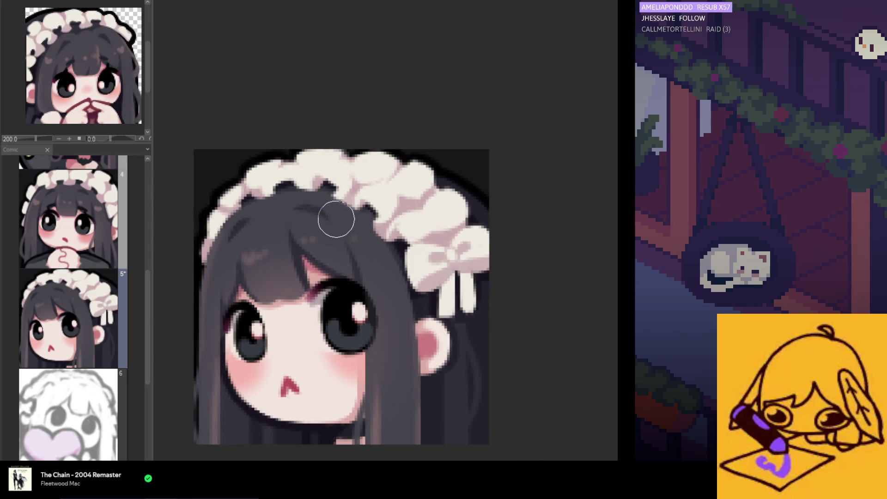
{"action": "scroll", "coordinate": [337, 214], "scroll_direction": "up", "scroll_amount": 1}
{"action": "scroll", "coordinate": [334, 194], "scroll_direction": "up", "scroll_amount": 1}
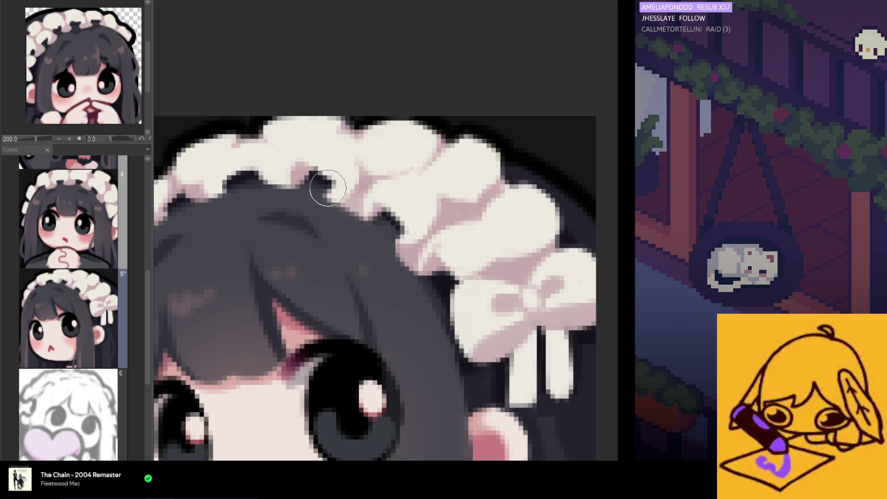
{"action": "scroll", "coordinate": [382, 205], "scroll_direction": "up", "scroll_amount": 1}
{"action": "scroll", "coordinate": [374, 213], "scroll_direction": "up", "scroll_amount": 1}
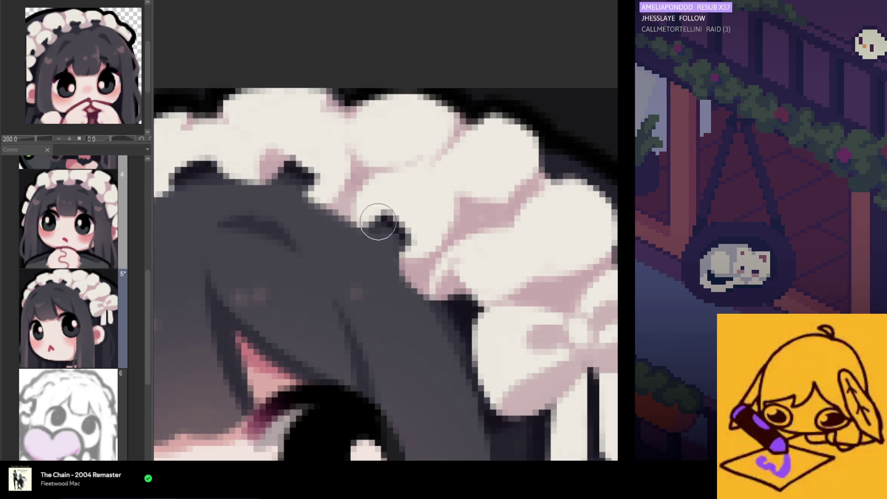
{"action": "scroll", "coordinate": [385, 219], "scroll_direction": "down", "scroll_amount": 2}
{"action": "scroll", "coordinate": [398, 226], "scroll_direction": "up", "scroll_amount": 1}
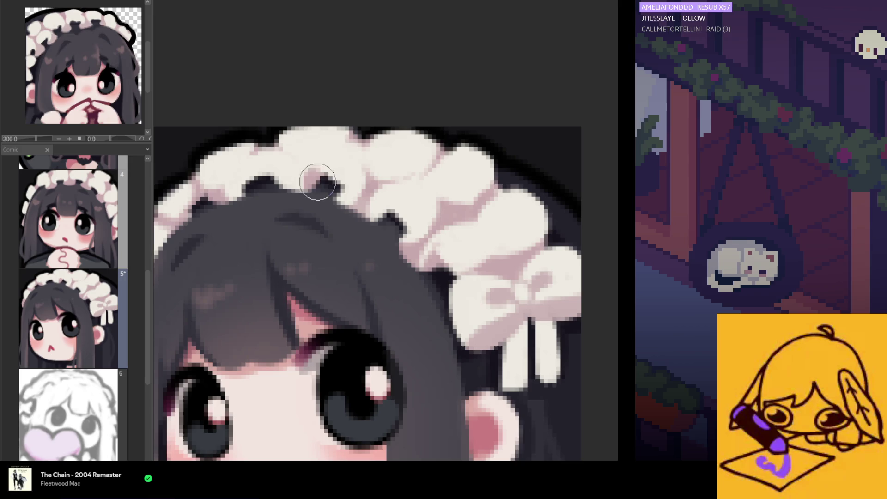
{"action": "scroll", "coordinate": [312, 153], "scroll_direction": "down", "scroll_amount": 3}
{"action": "scroll", "coordinate": [277, 104], "scroll_direction": "down", "scroll_amount": 2}
{"action": "scroll", "coordinate": [270, 62], "scroll_direction": "down", "scroll_amount": 1}
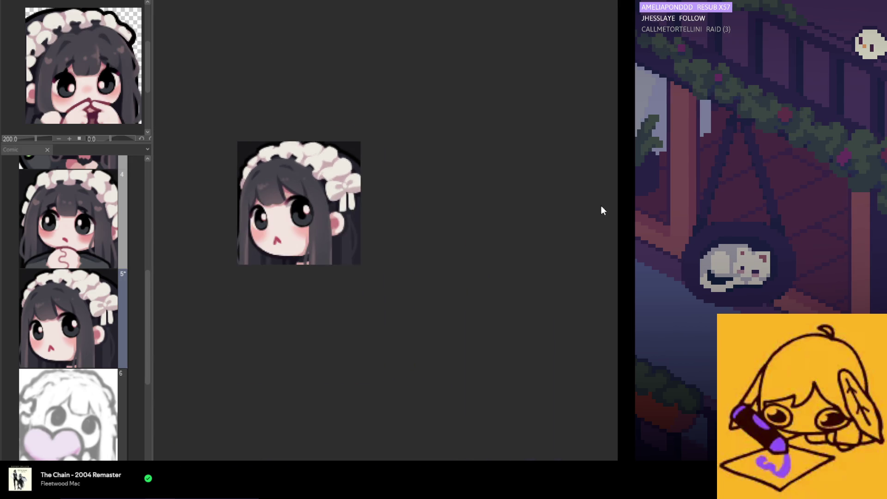
{"action": "scroll", "coordinate": [340, 134], "scroll_direction": "up", "scroll_amount": 1}
{"action": "scroll", "coordinate": [313, 142], "scroll_direction": "up", "scroll_amount": 2}
{"action": "scroll", "coordinate": [283, 151], "scroll_direction": "up", "scroll_amount": 1}
{"action": "scroll", "coordinate": [259, 167], "scroll_direction": "up", "scroll_amount": 1}
{"action": "scroll", "coordinate": [258, 167], "scroll_direction": "up", "scroll_amount": 2}
{"action": "scroll", "coordinate": [277, 150], "scroll_direction": "up", "scroll_amount": 1}
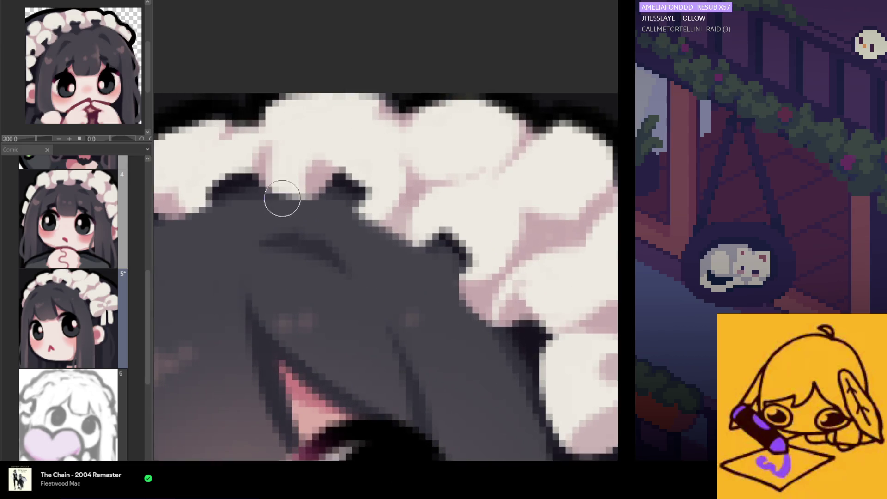
{"action": "mouse_move", "coordinate": [289, 182]}
{"action": "left_mouse_down"}
{"action": "mouse_move", "coordinate": [298, 187]}
{"action": "mouse_move", "coordinate": [277, 134]}
{"action": "mouse_move", "coordinate": [264, 177]}
{"action": "left_mouse_up"}
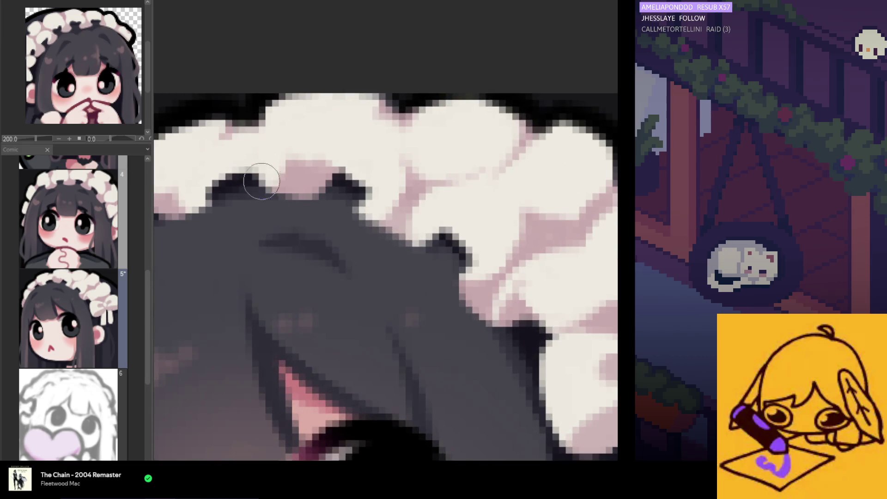
{"action": "scroll", "coordinate": [291, 200], "scroll_direction": "up", "scroll_amount": 1}
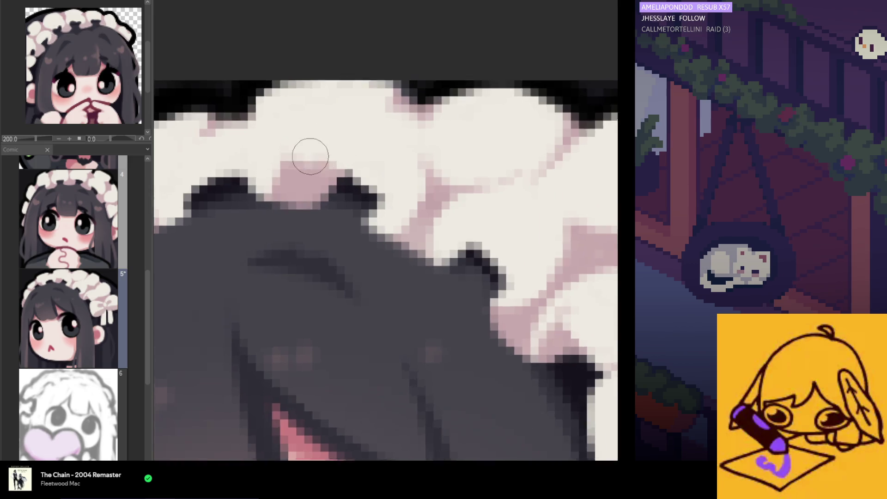
{"action": "scroll", "coordinate": [315, 223], "scroll_direction": "up", "scroll_amount": 1}
Rework the frill shading, covering the pink blob with white and tinting the frill soft pink.
{"action": "mouse_move", "coordinate": [273, 199]}
{"action": "left_mouse_down"}
{"action": "mouse_move", "coordinate": [258, 168]}
{"action": "mouse_move", "coordinate": [293, 178]}
{"action": "mouse_move", "coordinate": [298, 165]}
{"action": "left_mouse_up"}
{"action": "scroll", "coordinate": [305, 194], "scroll_direction": "down", "scroll_amount": 2}
{"action": "scroll", "coordinate": [317, 217], "scroll_direction": "up", "scroll_amount": 1}
{"action": "scroll", "coordinate": [291, 201], "scroll_direction": "up", "scroll_amount": 1}
{"action": "left_click_drag", "start_coordinate": [279, 191], "coordinate": [278, 163]}
{"action": "scroll", "coordinate": [289, 166], "scroll_direction": "down", "scroll_amount": 3}
{"action": "scroll", "coordinate": [291, 153], "scroll_direction": "down", "scroll_amount": 1}
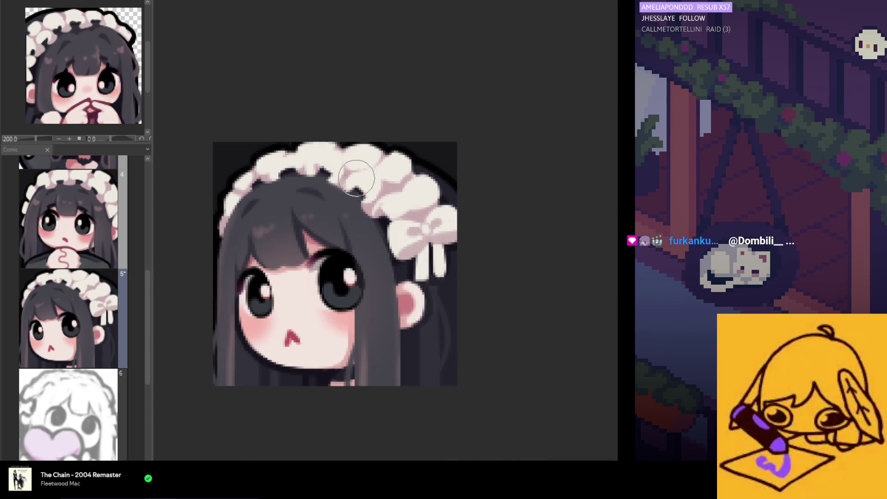
{"action": "scroll", "coordinate": [305, 159], "scroll_direction": "down", "scroll_amount": 1}
{"action": "scroll", "coordinate": [320, 161], "scroll_direction": "up", "scroll_amount": 1}
{"action": "scroll", "coordinate": [320, 161], "scroll_direction": "up", "scroll_amount": 2}
{"action": "scroll", "coordinate": [321, 160], "scroll_direction": "up", "scroll_amount": 1}
{"action": "scroll", "coordinate": [322, 154], "scroll_direction": "up", "scroll_amount": 2}
{"action": "scroll", "coordinate": [333, 131], "scroll_direction": "up", "scroll_amount": 1}
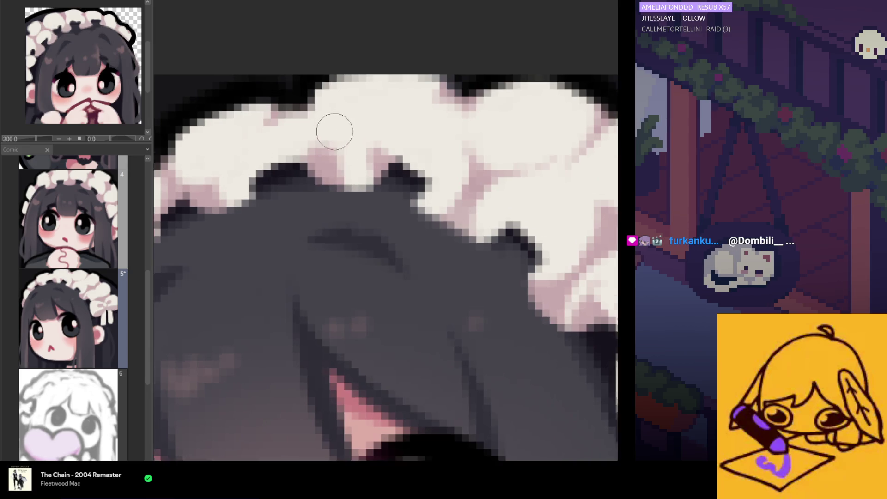
{"action": "scroll", "coordinate": [332, 132], "scroll_direction": "up", "scroll_amount": 1}
{"action": "left_click_drag", "start_coordinate": [338, 123], "coordinate": [353, 99]}
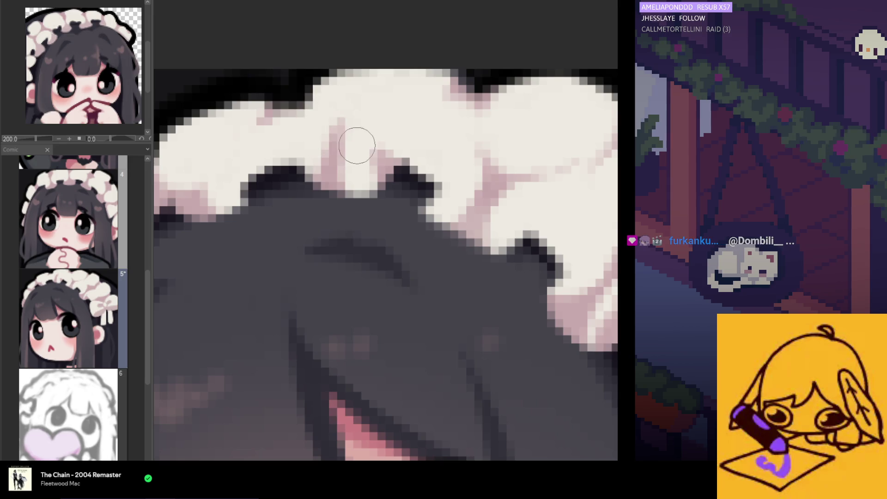
{"action": "scroll", "coordinate": [339, 120], "scroll_direction": "down", "scroll_amount": 2}
{"action": "scroll", "coordinate": [352, 123], "scroll_direction": "down", "scroll_amount": 3}
{"action": "scroll", "coordinate": [393, 134], "scroll_direction": "up", "scroll_amount": 1}
{"action": "scroll", "coordinate": [392, 133], "scroll_direction": "up", "scroll_amount": 2}
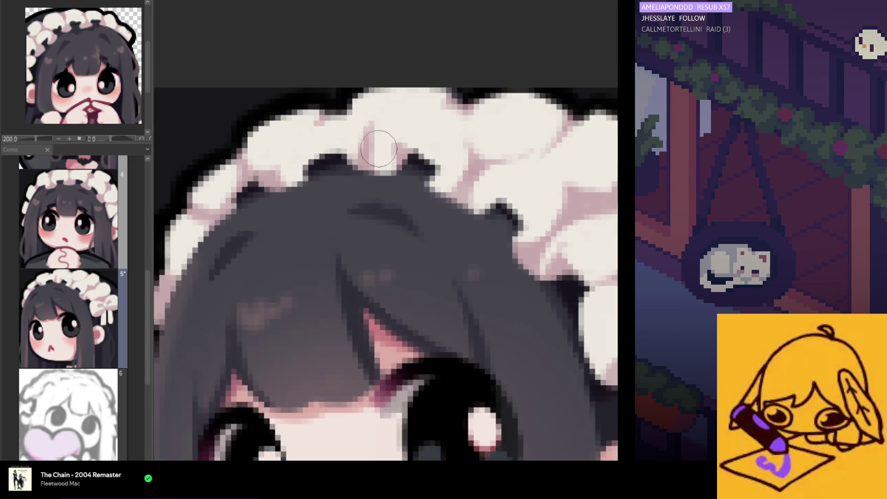
{"action": "scroll", "coordinate": [352, 133], "scroll_direction": "up", "scroll_amount": 1}
{"action": "scroll", "coordinate": [382, 132], "scroll_direction": "up", "scroll_amount": 1}
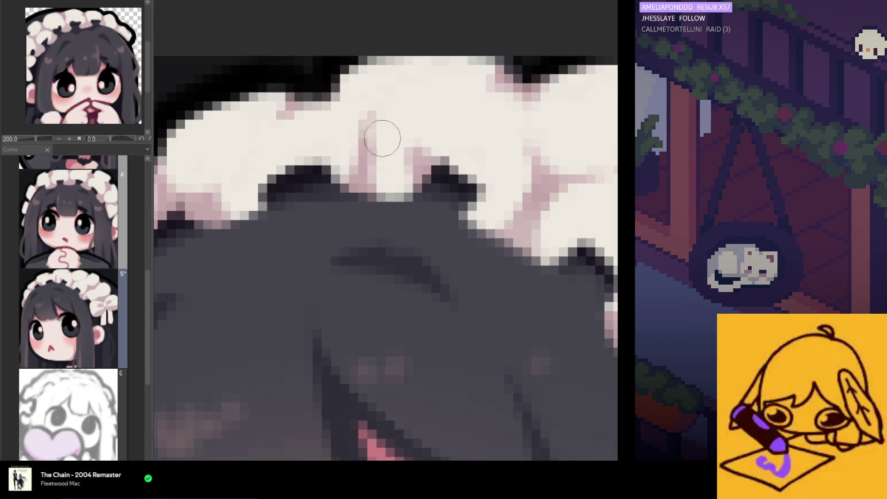
{"action": "scroll", "coordinate": [345, 124], "scroll_direction": "down", "scroll_amount": 2}
{"action": "scroll", "coordinate": [339, 118], "scroll_direction": "up", "scroll_amount": 1}
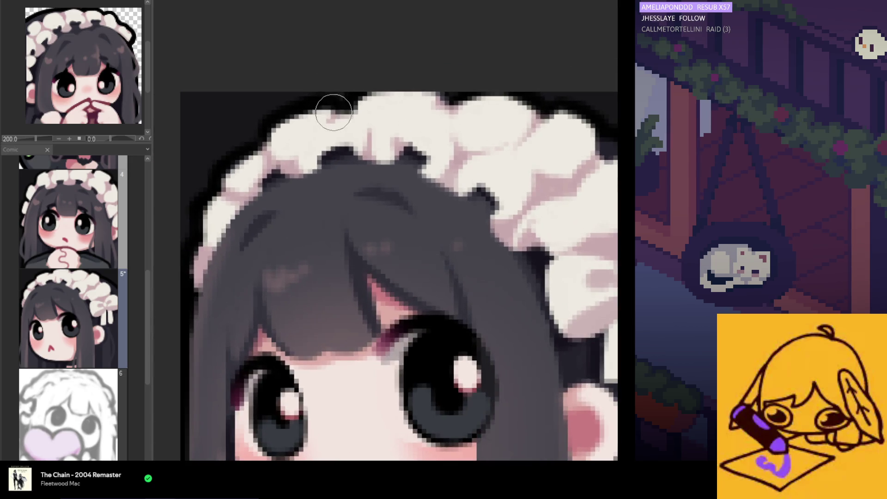
{"action": "scroll", "coordinate": [333, 104], "scroll_direction": "up", "scroll_amount": 1}
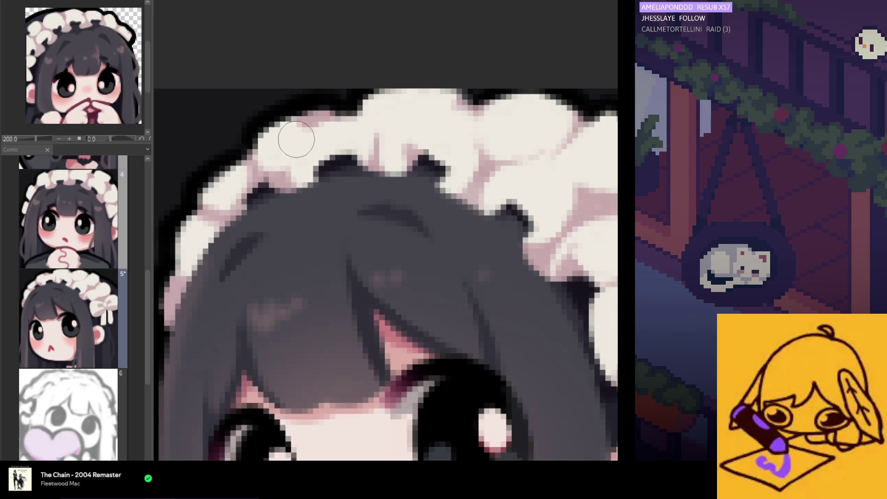
{"action": "left_click_drag", "start_coordinate": [294, 128], "coordinate": [295, 137]}
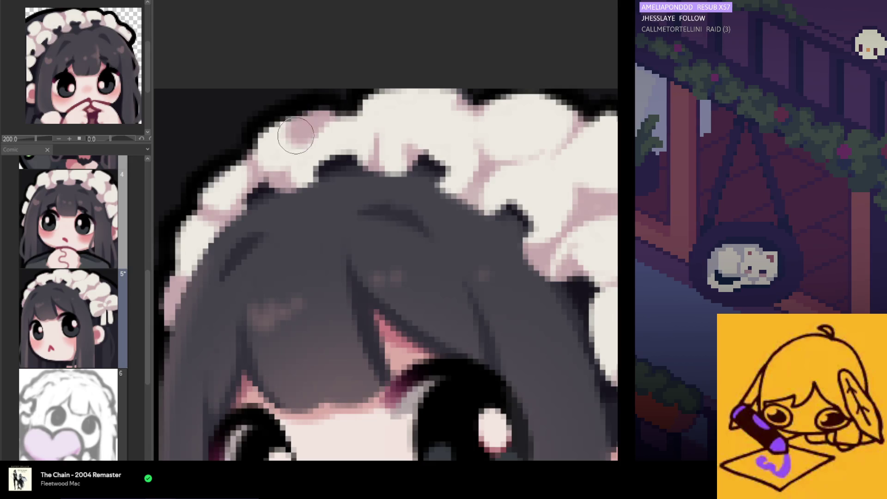
{"action": "scroll", "coordinate": [308, 98], "scroll_direction": "down", "scroll_amount": 1}
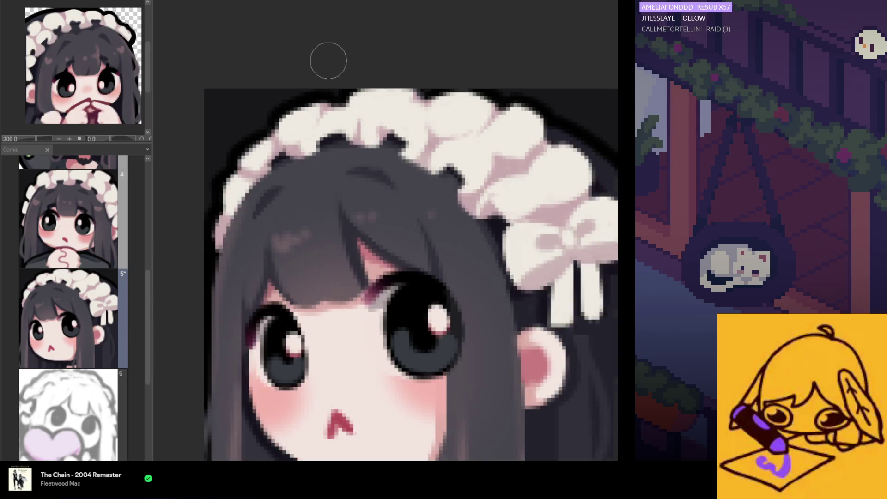
{"action": "scroll", "coordinate": [327, 62], "scroll_direction": "down", "scroll_amount": 1}
{"action": "scroll", "coordinate": [353, 97], "scroll_direction": "down", "scroll_amount": 2}
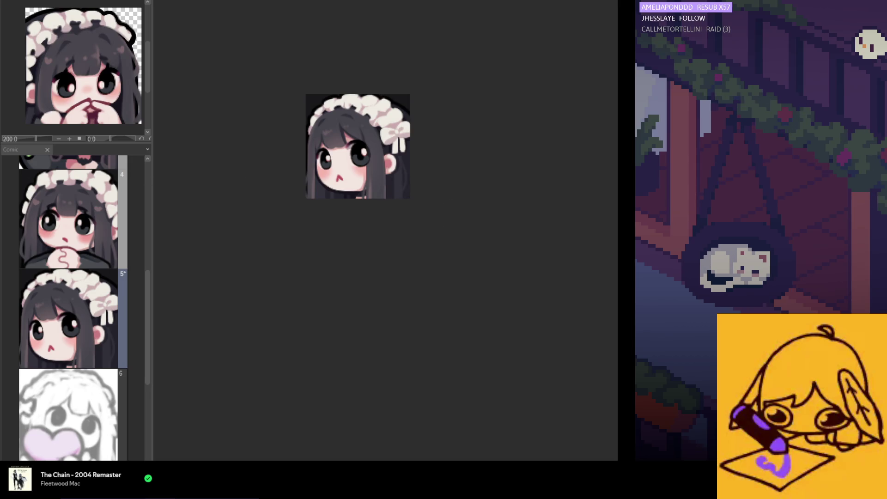
{"action": "scroll", "coordinate": [405, 184], "scroll_direction": "up", "scroll_amount": 1}
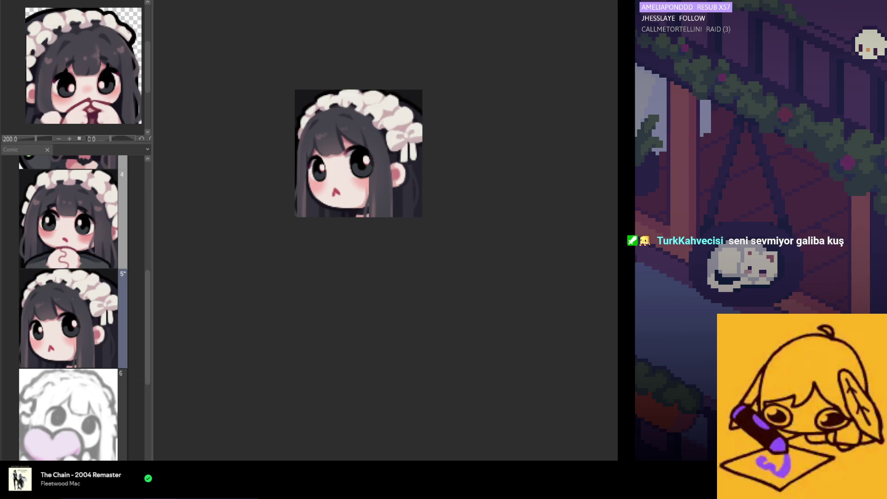
{"action": "key", "text": "ctrl+z"}
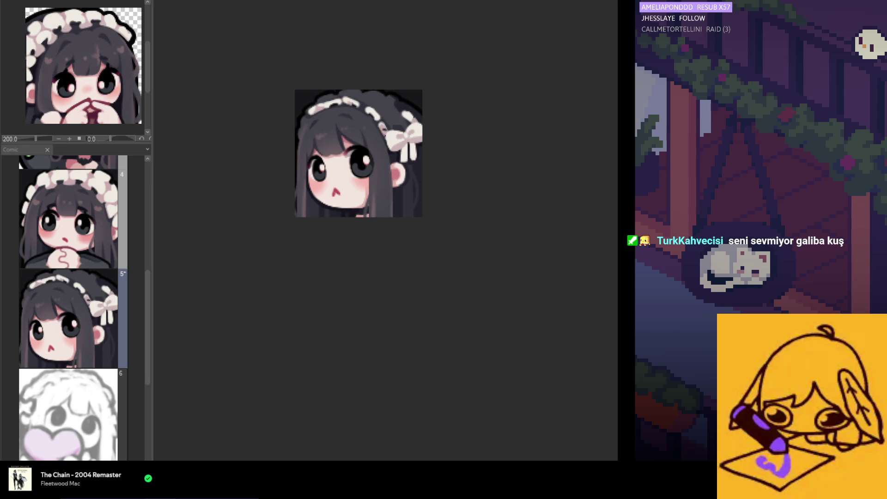
{"action": "key", "text": "ctrl+y"}
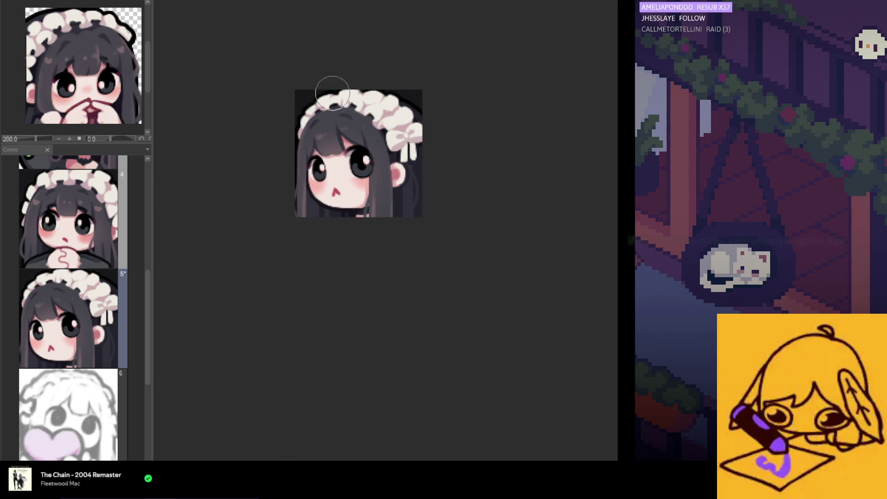
{"action": "scroll", "coordinate": [356, 91], "scroll_direction": "up", "scroll_amount": 1}
{"action": "scroll", "coordinate": [360, 97], "scroll_direction": "up", "scroll_amount": 1}
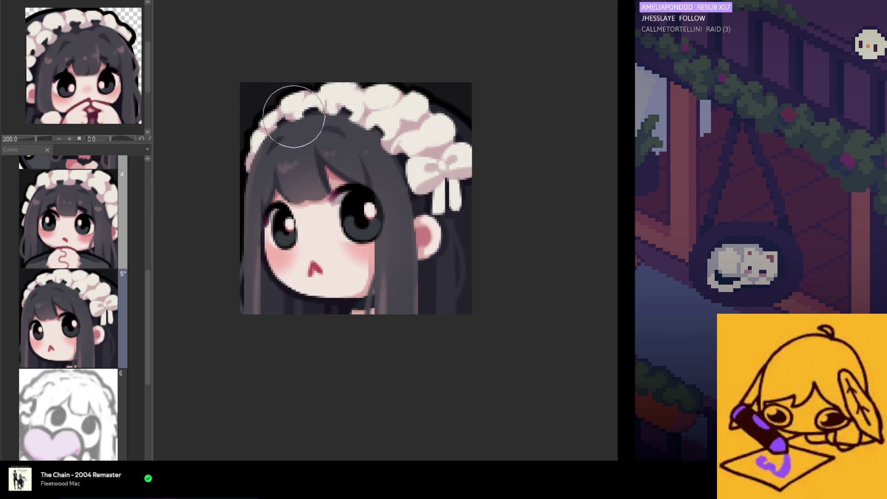
Undo a stray dark stroke on the left frill and repaint pinkish shading over the headband frills.
{"action": "left_click_drag", "start_coordinate": [272, 130], "coordinate": [254, 149]}
{"action": "key", "text": "ctrl+z"}
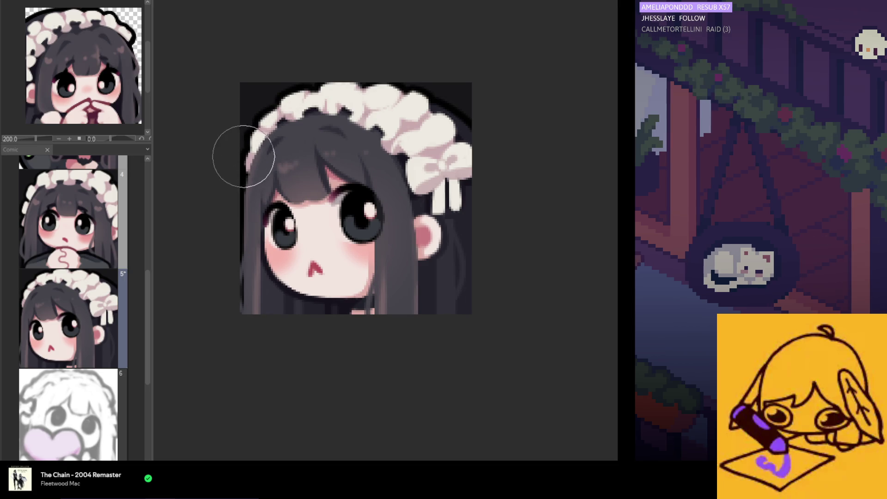
{"action": "key", "text": "ctrl+z"}
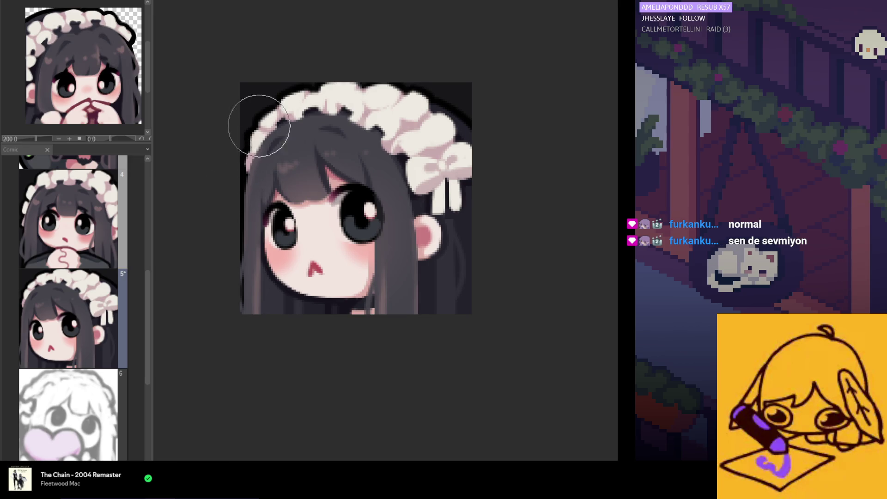
{"action": "left_click_drag", "start_coordinate": [257, 129], "coordinate": [353, 130]}
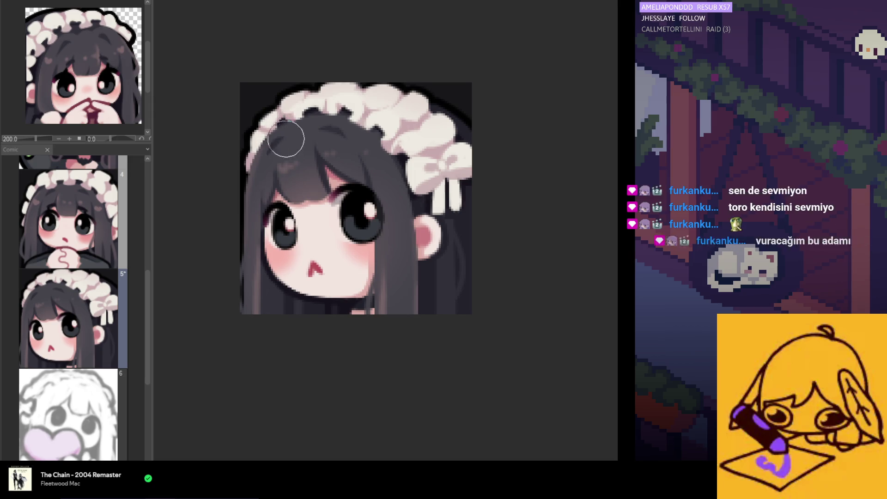
Lighten the dark notch along the headband top and repaint its right edge lighter.
{"action": "mouse_move", "coordinate": [358, 101]}
{"action": "left_mouse_down"}
{"action": "mouse_move", "coordinate": [392, 101]}
{"action": "mouse_move", "coordinate": [422, 127]}
{"action": "left_mouse_up"}
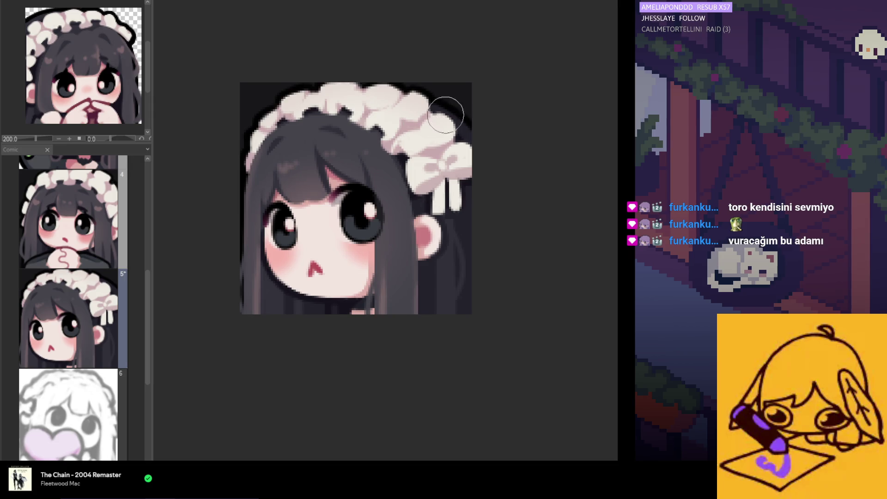
{"action": "key", "text": "ctrl+plus"}
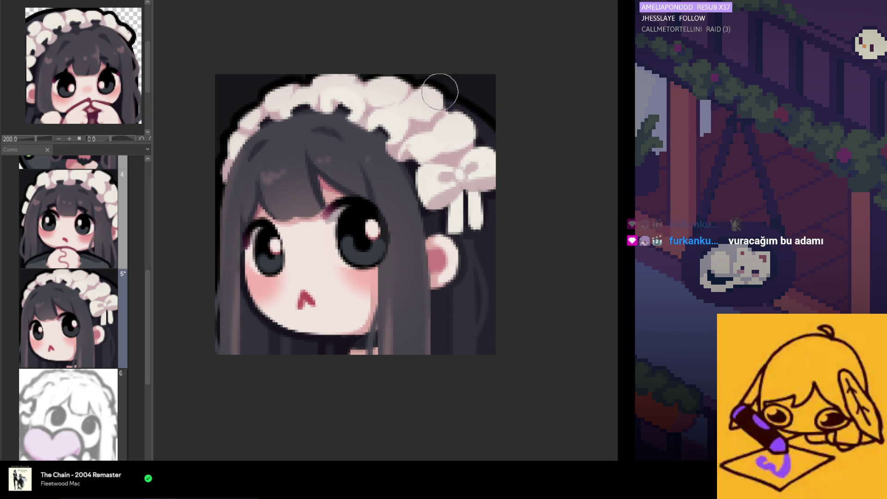
{"action": "left_click_drag", "start_coordinate": [439, 93], "coordinate": [406, 164]}
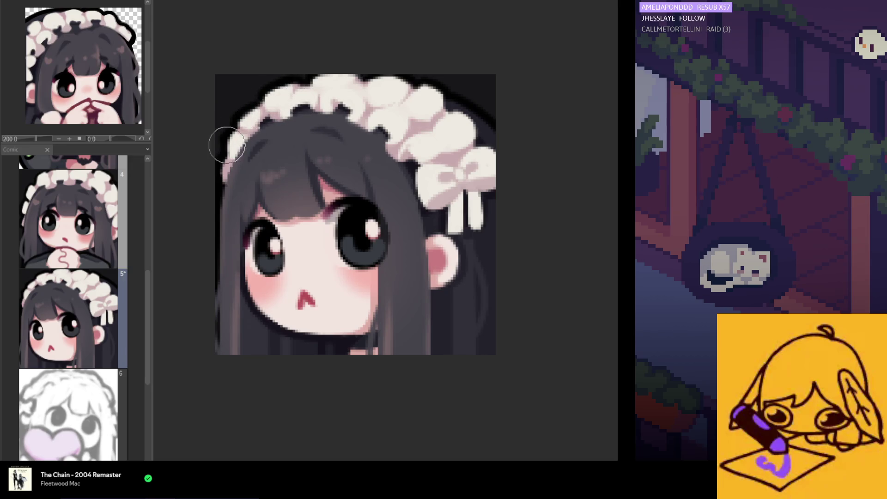
{"action": "scroll", "coordinate": [374, 91], "scroll_direction": "down", "scroll_amount": 5}
{"action": "scroll", "coordinate": [374, 91], "scroll_direction": "down", "scroll_amount": 1}
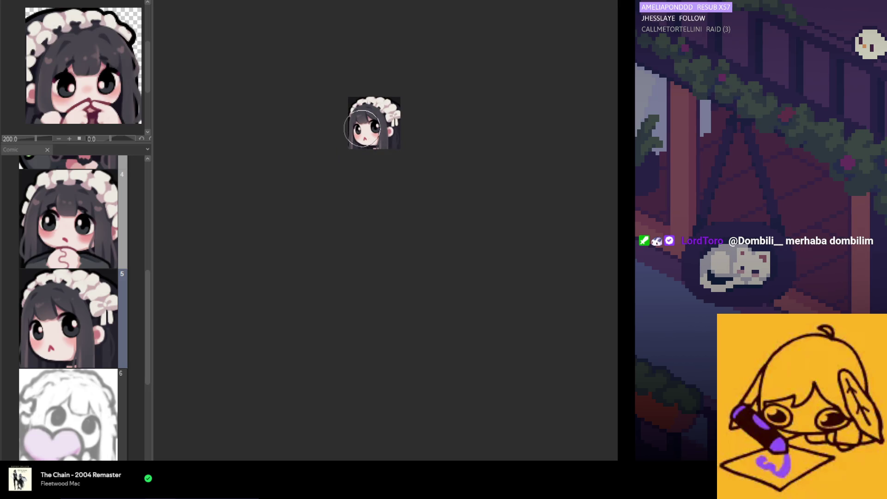
{"action": "scroll", "coordinate": [329, 115], "scroll_direction": "up", "scroll_amount": 2}
{"action": "scroll", "coordinate": [323, 116], "scroll_direction": "up", "scroll_amount": 1}
{"action": "scroll", "coordinate": [324, 116], "scroll_direction": "down", "scroll_amount": 1}
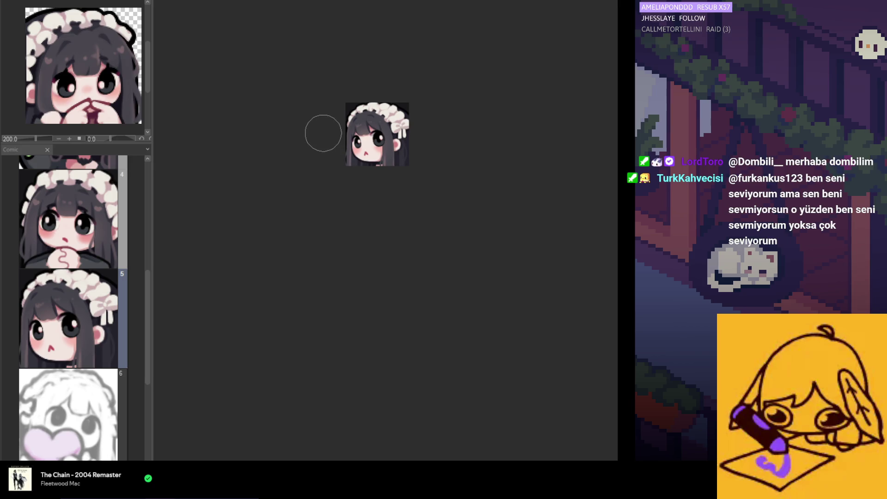
{"action": "scroll", "coordinate": [417, 330], "scroll_direction": "down", "scroll_amount": 1}
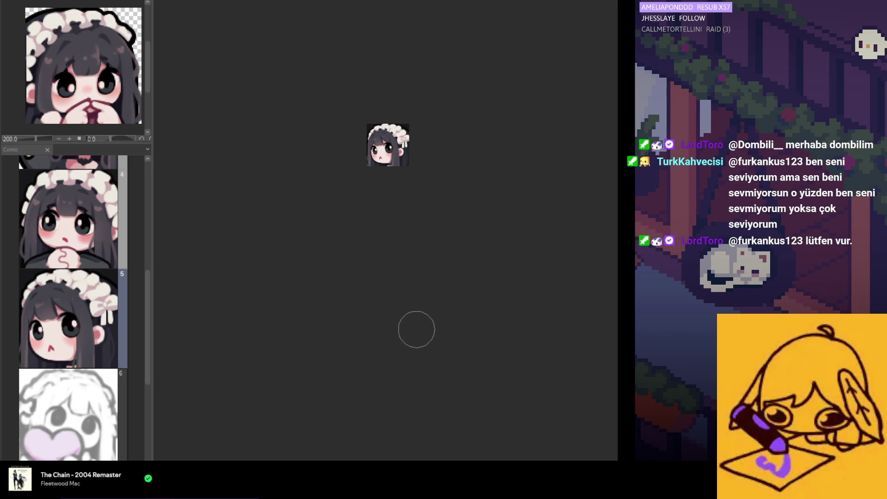
{"action": "scroll", "coordinate": [386, 115], "scroll_direction": "up", "scroll_amount": 1}
{"action": "scroll", "coordinate": [378, 138], "scroll_direction": "up", "scroll_amount": 2}
{"action": "scroll", "coordinate": [371, 160], "scroll_direction": "up", "scroll_amount": 1}
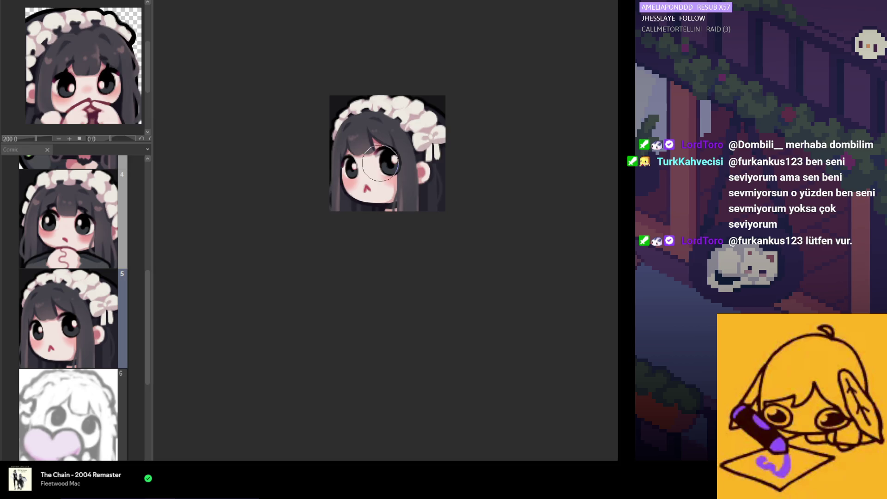
{"action": "scroll", "coordinate": [364, 177], "scroll_direction": "up", "scroll_amount": 1}
{"action": "scroll", "coordinate": [361, 173], "scroll_direction": "up", "scroll_amount": 1}
{"action": "scroll", "coordinate": [347, 192], "scroll_direction": "up", "scroll_amount": 1}
{"action": "scroll", "coordinate": [326, 188], "scroll_direction": "up", "scroll_amount": 1}
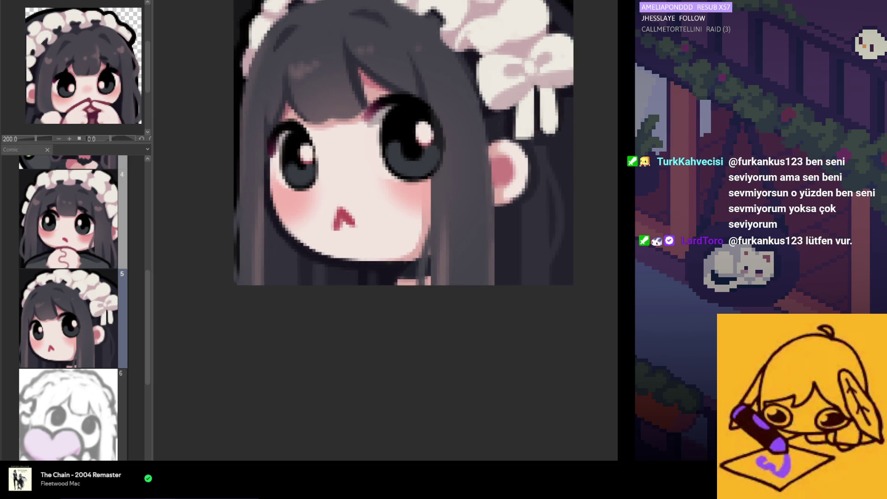
{"action": "scroll", "coordinate": [416, 312], "scroll_direction": "down", "scroll_amount": 1}
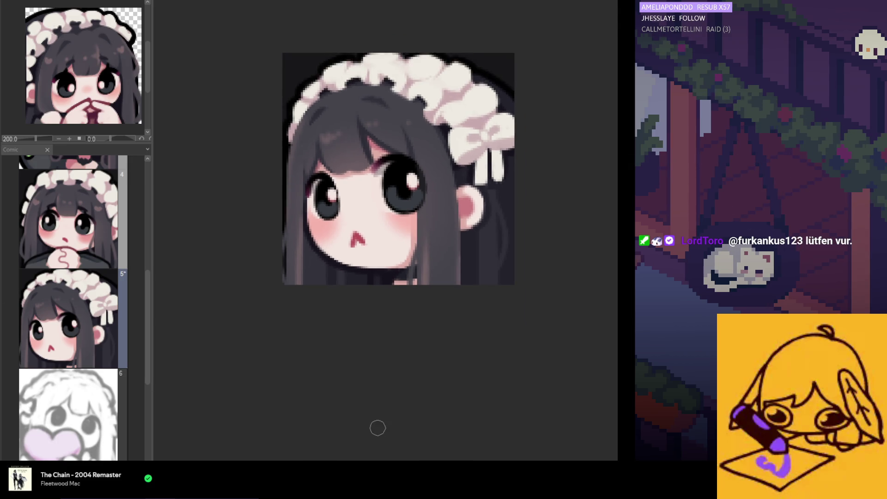
{"action": "scroll", "coordinate": [376, 426], "scroll_direction": "down", "scroll_amount": 2}
{"action": "scroll", "coordinate": [375, 210], "scroll_direction": "up", "scroll_amount": 2}
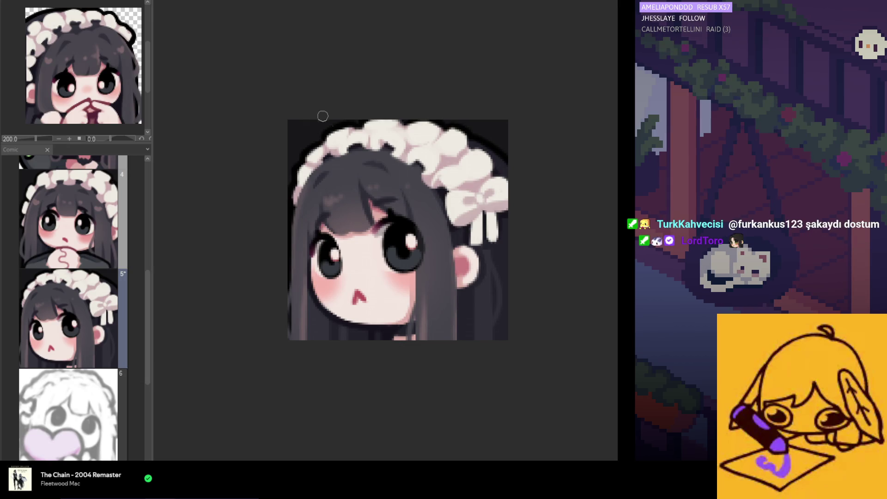
{"action": "scroll", "coordinate": [360, 207], "scroll_direction": "down", "scroll_amount": 1}
{"action": "scroll", "coordinate": [416, 264], "scroll_direction": "down", "scroll_amount": 1}
{"action": "scroll", "coordinate": [471, 281], "scroll_direction": "down", "scroll_amount": 1}
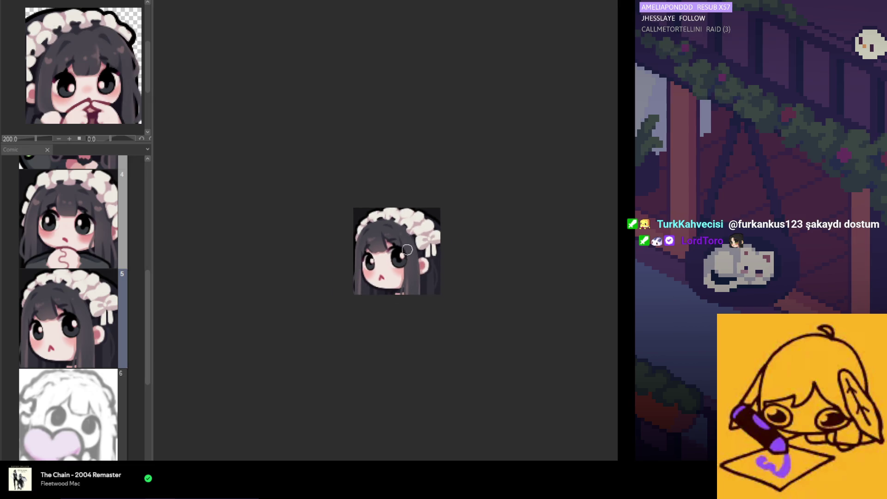
{"action": "scroll", "coordinate": [412, 221], "scroll_direction": "down", "scroll_amount": 1}
{"action": "scroll", "coordinate": [355, 167], "scroll_direction": "up", "scroll_amount": 1}
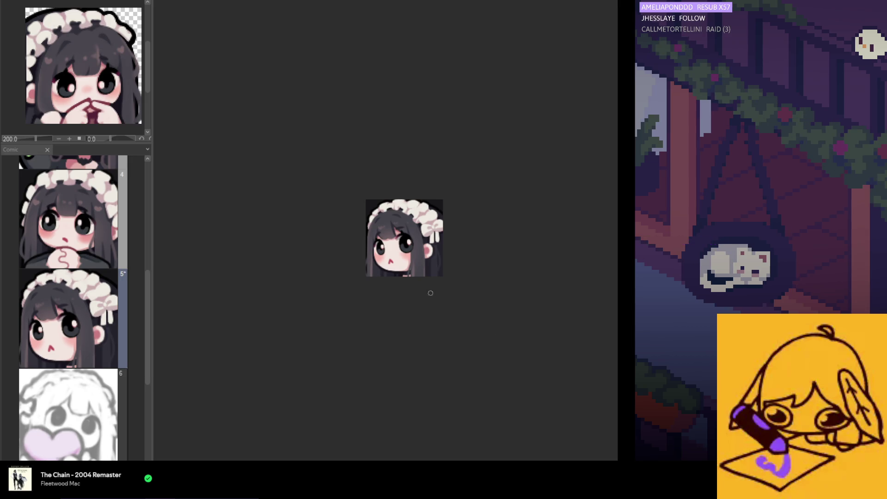
{"action": "scroll", "coordinate": [442, 301], "scroll_direction": "up", "scroll_amount": 2}
{"action": "scroll", "coordinate": [367, 262], "scroll_direction": "up", "scroll_amount": 1}
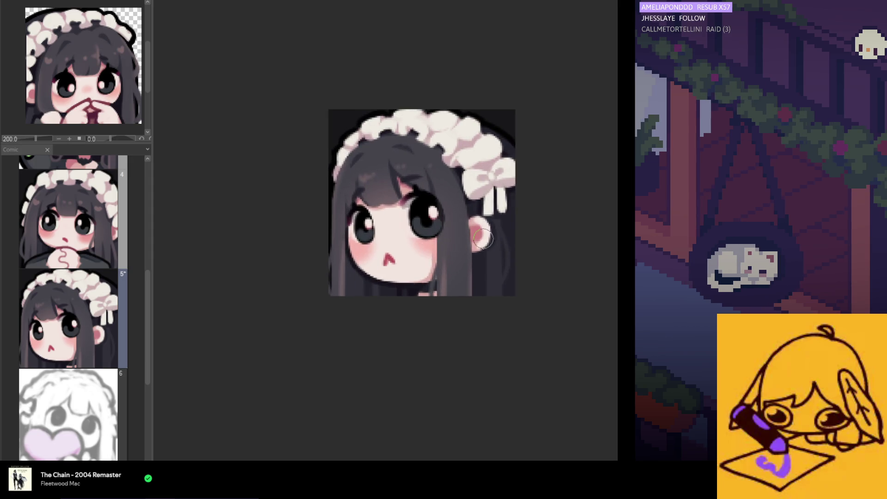
{"action": "scroll", "coordinate": [380, 223], "scroll_direction": "up", "scroll_amount": 1}
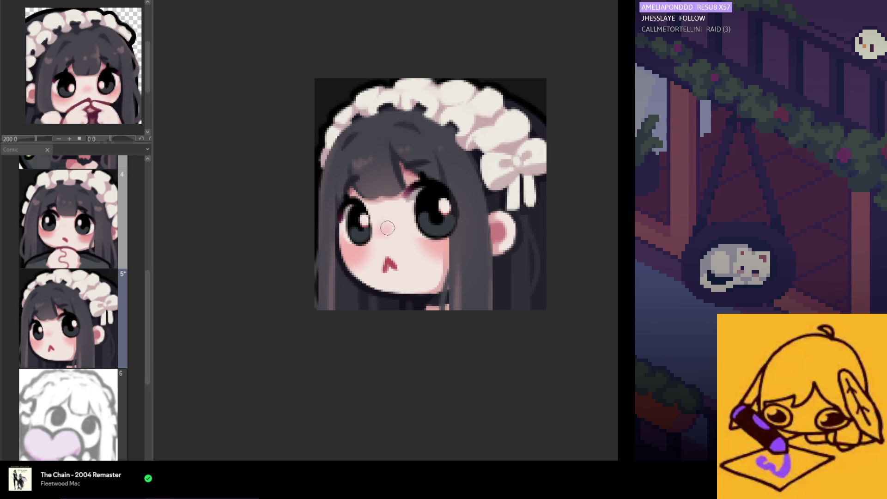
{"action": "scroll", "coordinate": [389, 228], "scroll_direction": "down", "scroll_amount": 2}
{"action": "key", "text": "h"}
{"action": "key", "text": "h"}
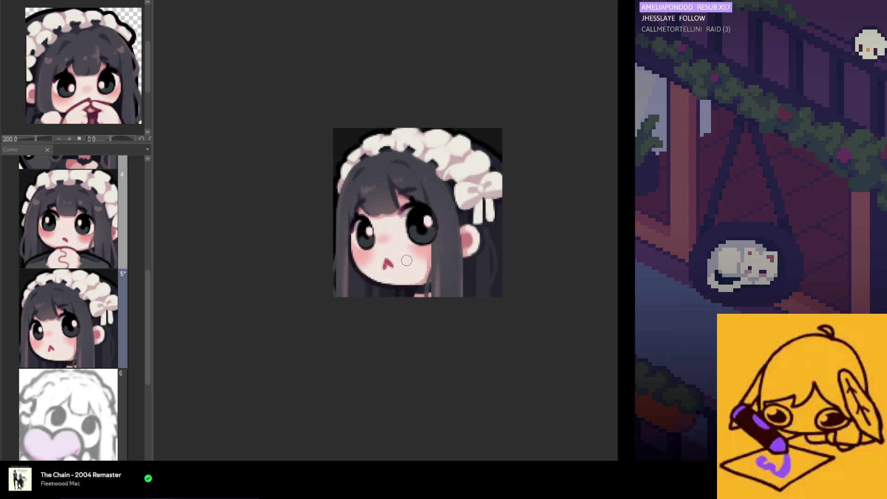
{"action": "scroll", "coordinate": [400, 263], "scroll_direction": "up", "scroll_amount": 1}
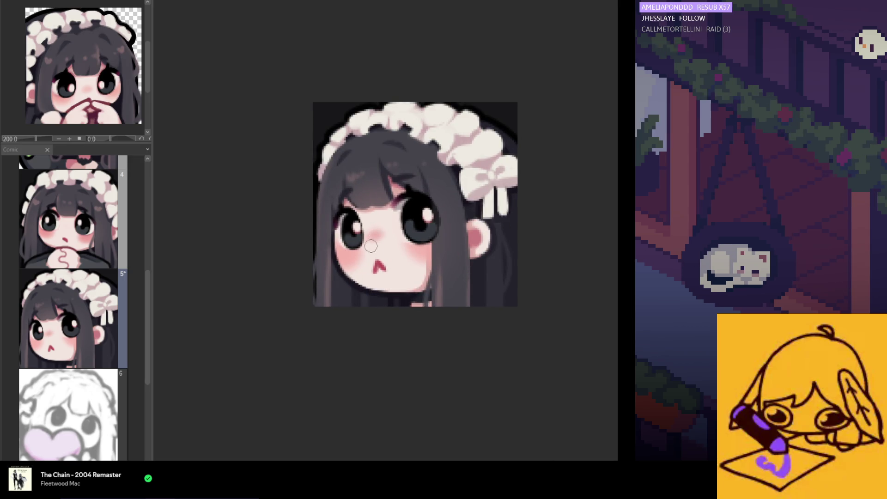
{"action": "scroll", "coordinate": [407, 272], "scroll_direction": "down", "scroll_amount": 3}
{"action": "scroll", "coordinate": [384, 285], "scroll_direction": "down", "scroll_amount": 2}
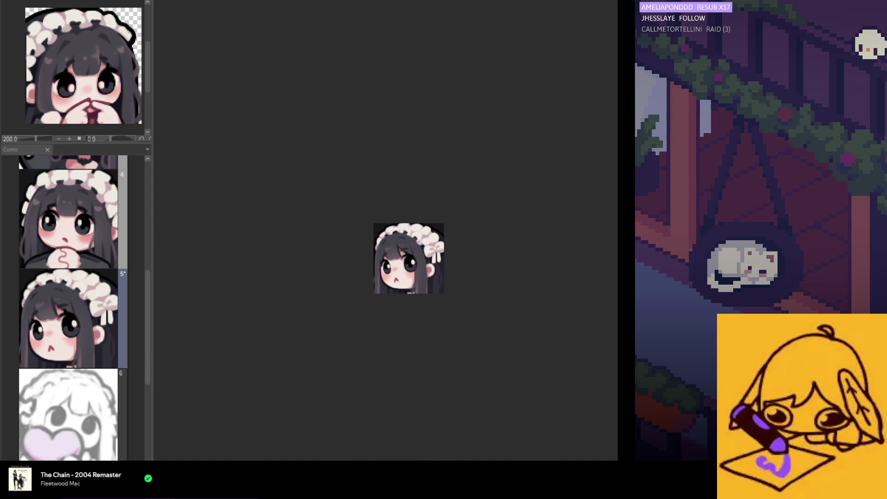
{"action": "scroll", "coordinate": [373, 281], "scroll_direction": "up", "scroll_amount": 1}
{"action": "scroll", "coordinate": [373, 281], "scroll_direction": "up", "scroll_amount": 3}
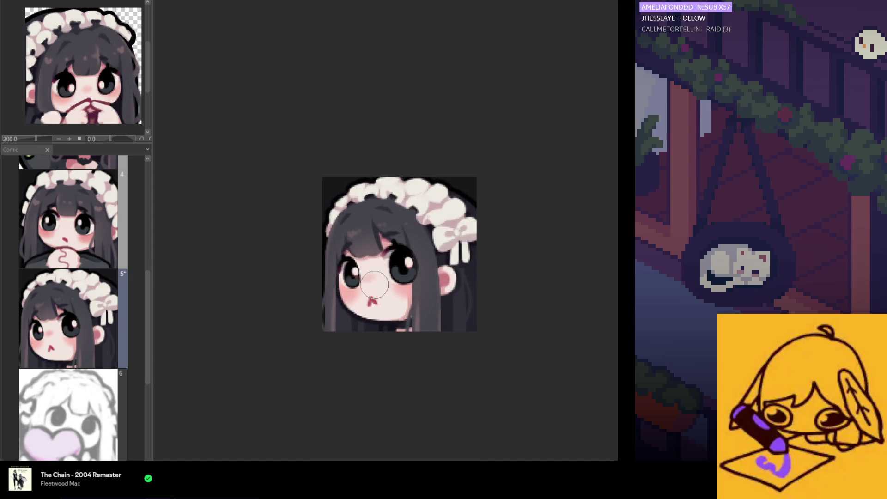
{"action": "scroll", "coordinate": [371, 296], "scroll_direction": "up", "scroll_amount": 1}
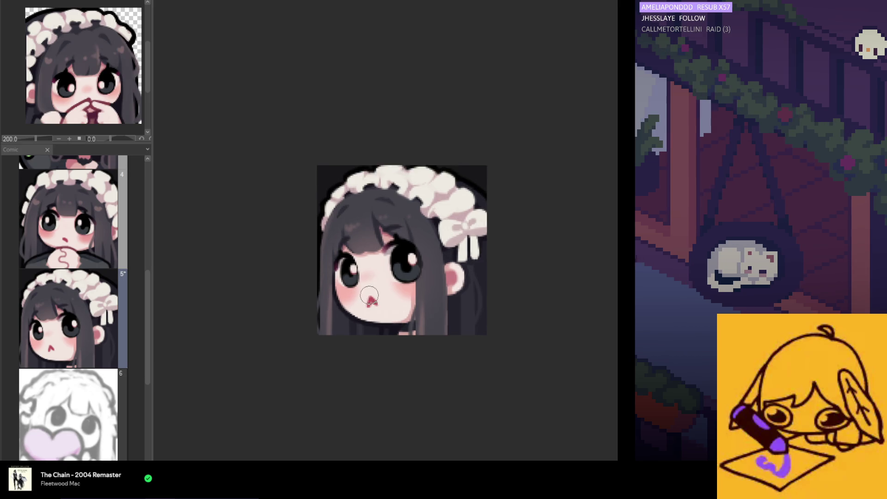
{"action": "scroll", "coordinate": [371, 295], "scroll_direction": "up", "scroll_amount": 1}
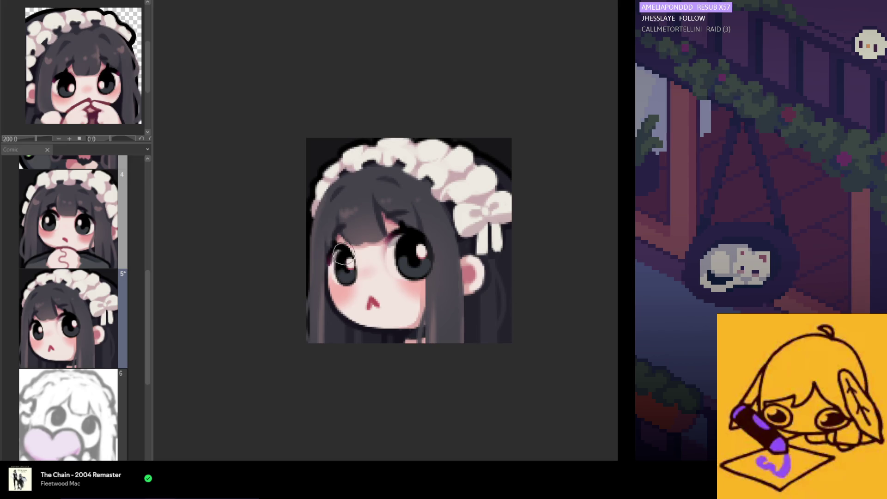
{"action": "scroll", "coordinate": [339, 272], "scroll_direction": "up", "scroll_amount": 2}
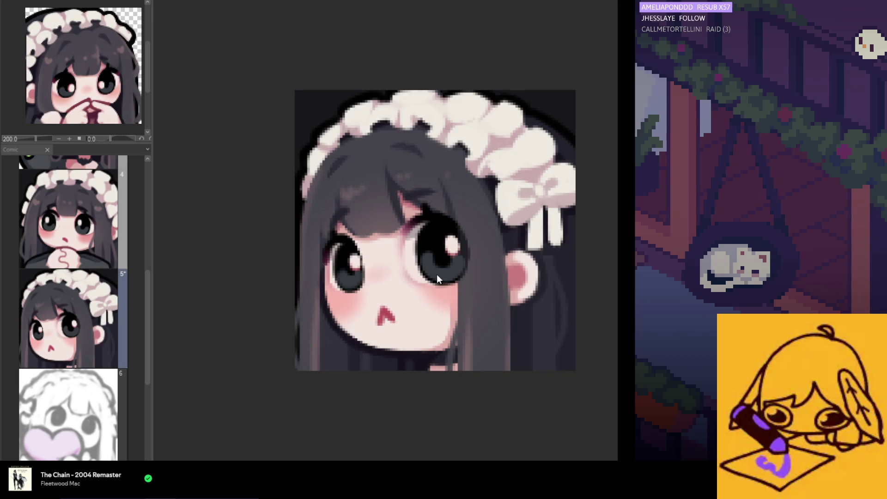
{"action": "scroll", "coordinate": [436, 278], "scroll_direction": "down", "scroll_amount": 1}
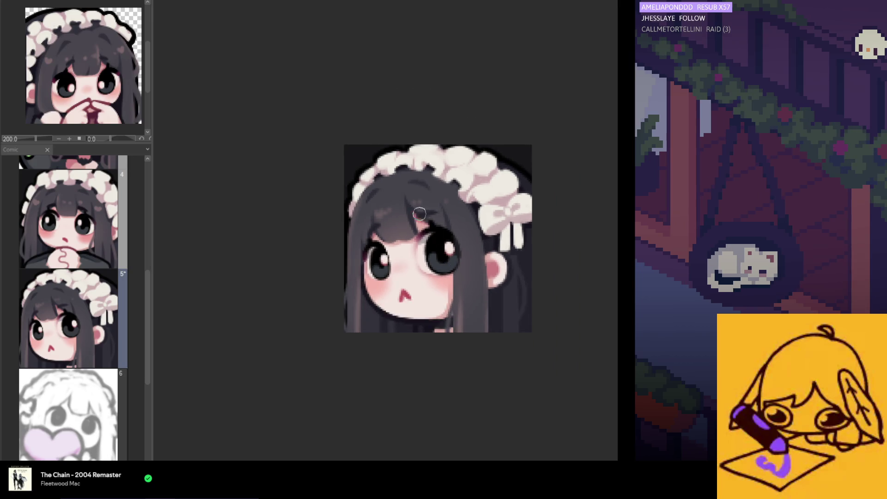
{"action": "scroll", "coordinate": [422, 271], "scroll_direction": "down", "scroll_amount": 2}
{"action": "scroll", "coordinate": [414, 268], "scroll_direction": "up", "scroll_amount": 2}
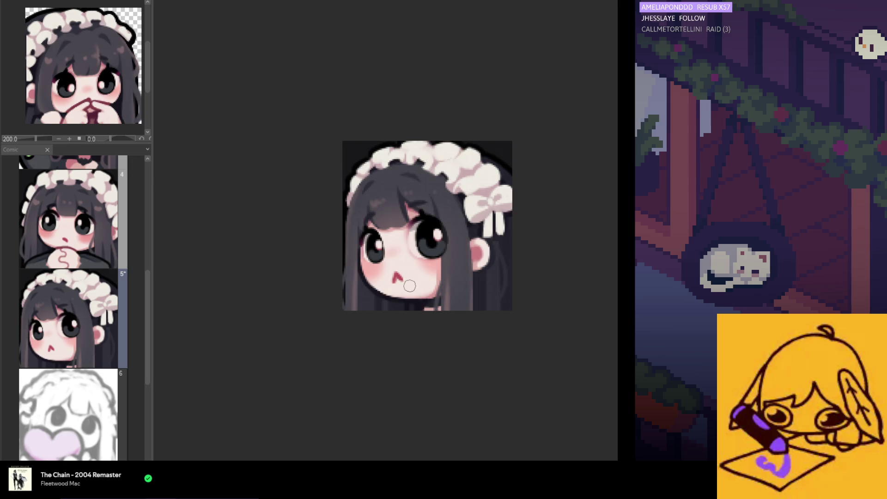
{"action": "scroll", "coordinate": [409, 281], "scroll_direction": "down", "scroll_amount": 2}
{"action": "scroll", "coordinate": [411, 273], "scroll_direction": "down", "scroll_amount": 1}
{"action": "scroll", "coordinate": [414, 267], "scroll_direction": "down", "scroll_amount": 1}
{"action": "scroll", "coordinate": [415, 258], "scroll_direction": "up", "scroll_amount": 1}
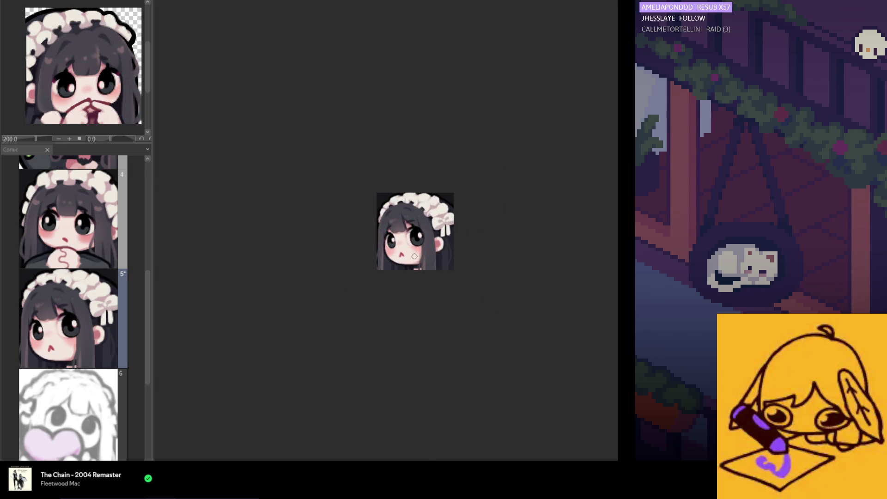
{"action": "scroll", "coordinate": [414, 257], "scroll_direction": "up", "scroll_amount": 2}
{"action": "scroll", "coordinate": [398, 235], "scroll_direction": "up", "scroll_amount": 1}
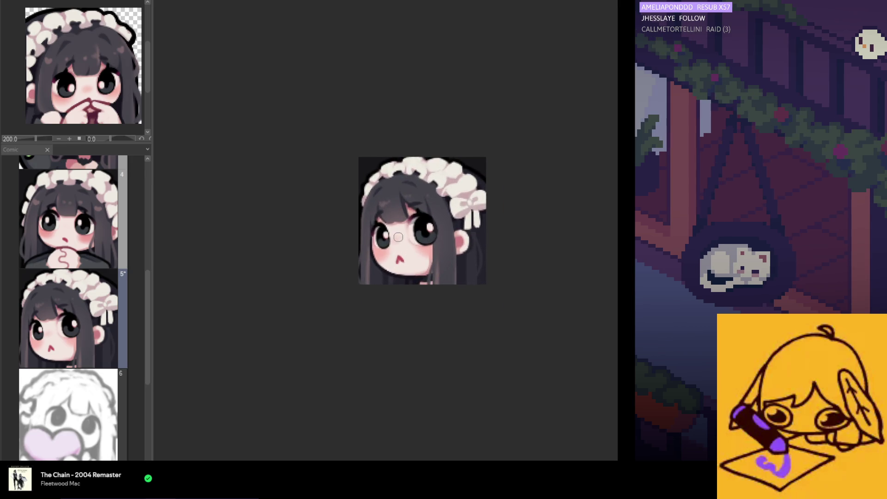
{"action": "scroll", "coordinate": [400, 239], "scroll_direction": "up", "scroll_amount": 1}
{"action": "scroll", "coordinate": [437, 230], "scroll_direction": "up", "scroll_amount": 1}
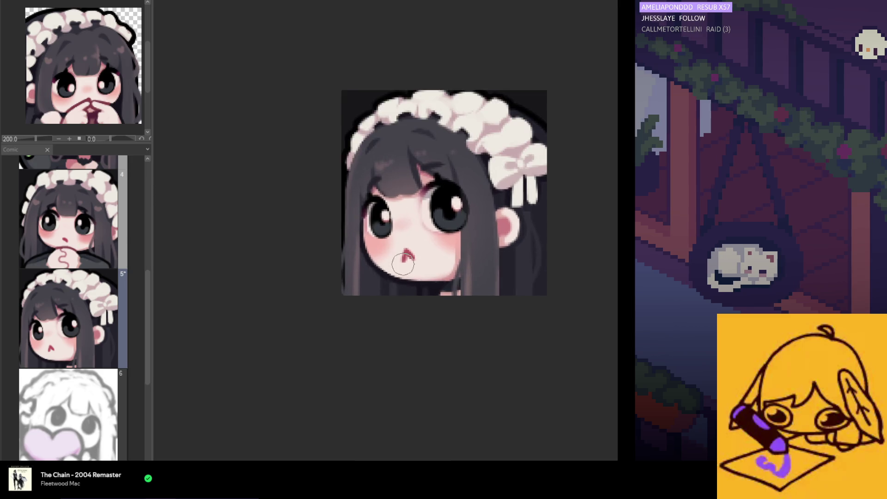
{"action": "scroll", "coordinate": [399, 221], "scroll_direction": "up", "scroll_amount": 1}
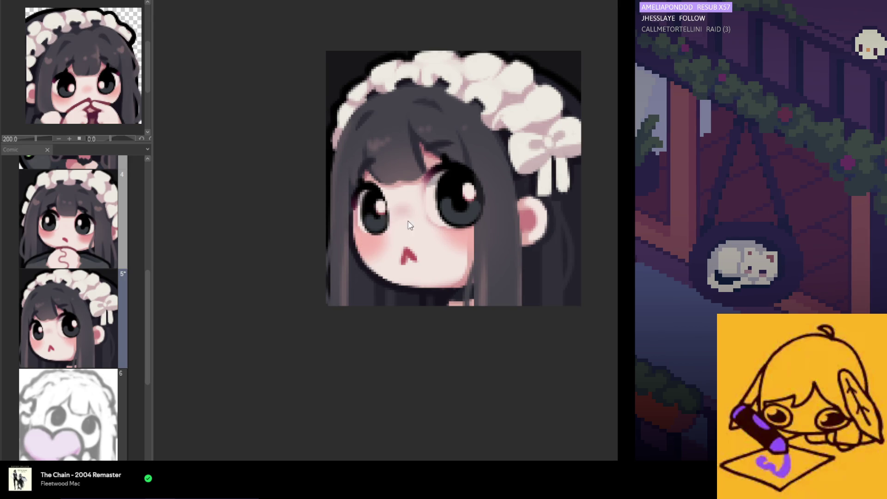
{"action": "key", "text": "ctrl+minus"}
{"action": "key", "text": "ctrl+minus"}
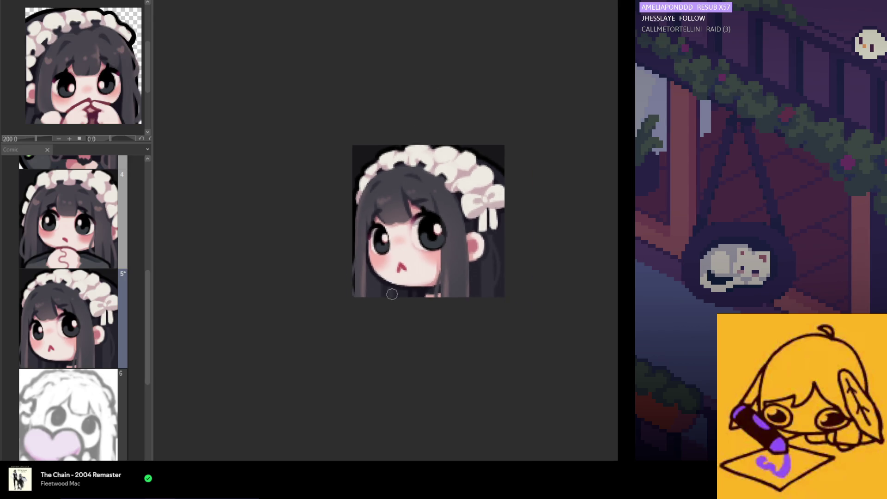
{"action": "key", "text": "ctrl+minus"}
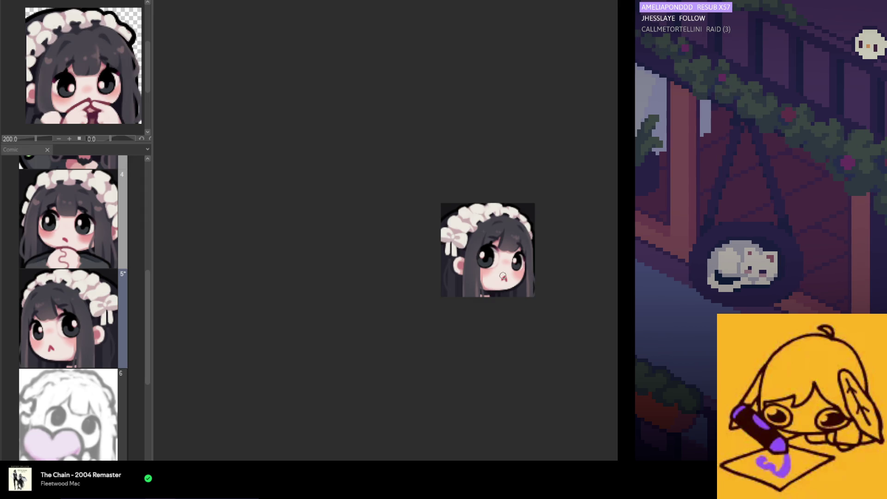
{"action": "scroll", "coordinate": [511, 269], "scroll_direction": "up", "scroll_amount": 2}
{"action": "scroll", "coordinate": [510, 267], "scroll_direction": "up", "scroll_amount": 1}
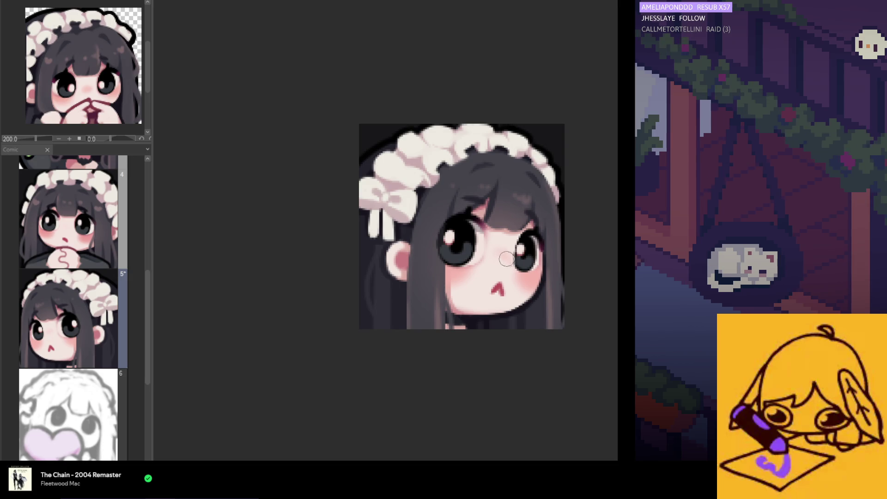
{"action": "key", "text": "ctrl+h"}
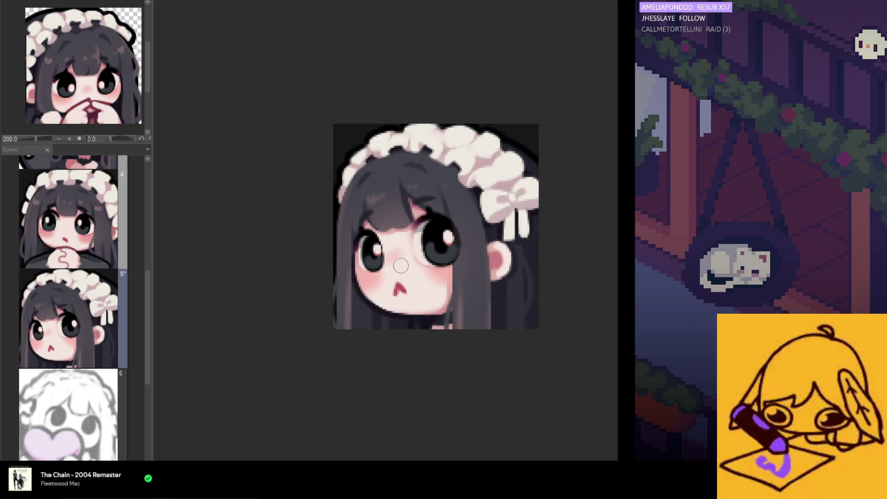
{"action": "scroll", "coordinate": [401, 267], "scroll_direction": "down", "scroll_amount": 1}
{"action": "scroll", "coordinate": [396, 268], "scroll_direction": "up", "scroll_amount": 1}
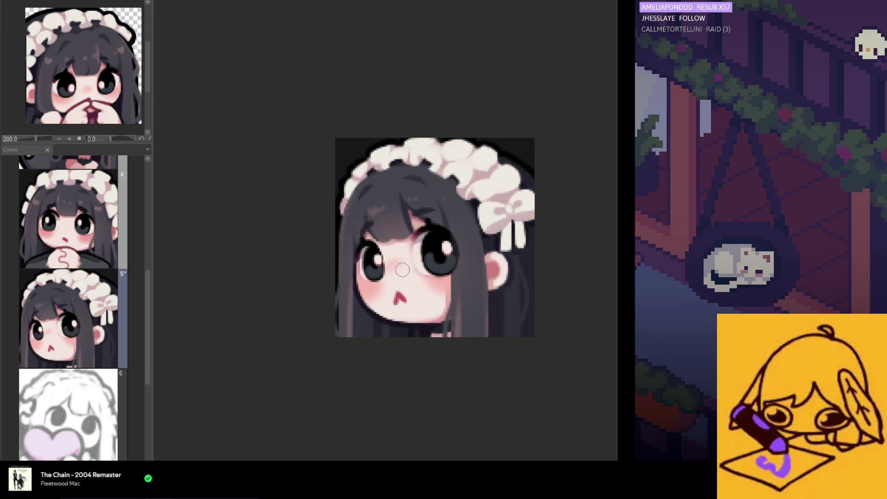
{"action": "scroll", "coordinate": [391, 266], "scroll_direction": "down", "scroll_amount": 3}
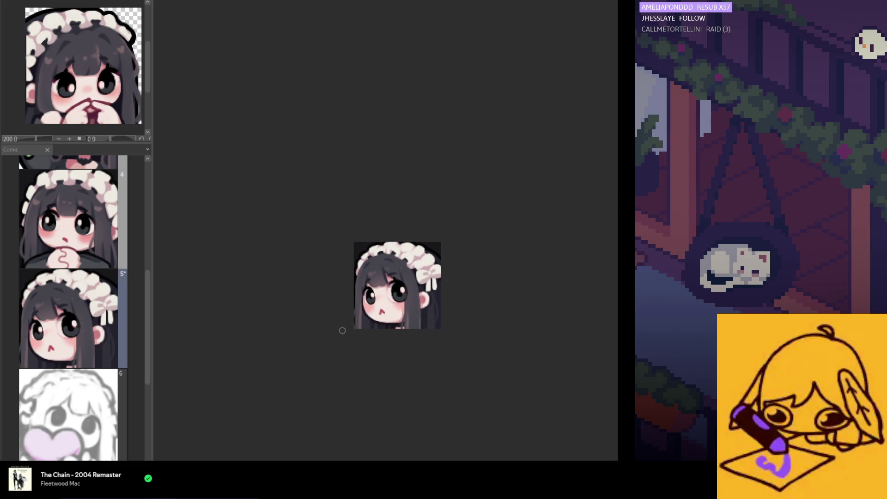
{"action": "scroll", "coordinate": [376, 296], "scroll_direction": "up", "scroll_amount": 1}
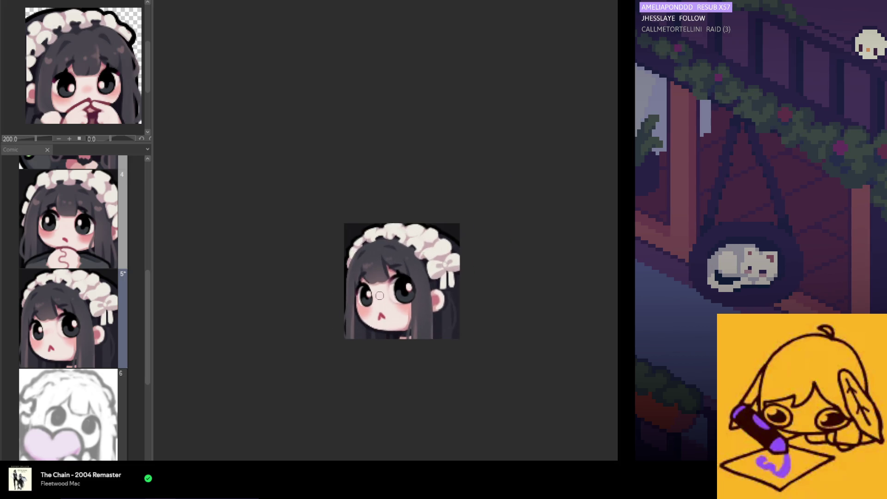
{"action": "scroll", "coordinate": [380, 297], "scroll_direction": "up", "scroll_amount": 1}
{"action": "scroll", "coordinate": [378, 301], "scroll_direction": "up", "scroll_amount": 2}
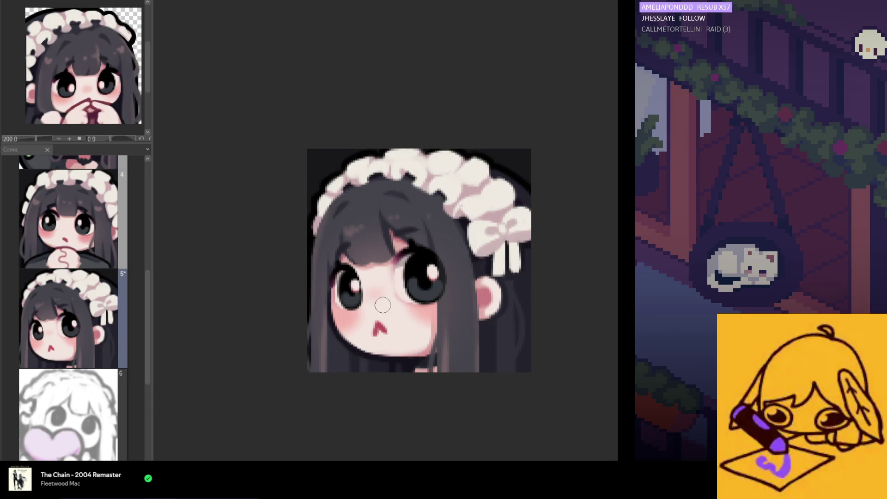
{"action": "scroll", "coordinate": [374, 308], "scroll_direction": "down", "scroll_amount": 3}
{"action": "scroll", "coordinate": [363, 330], "scroll_direction": "left", "scroll_amount": 2}
{"action": "scroll", "coordinate": [354, 331], "scroll_direction": "down", "scroll_amount": 1}
{"action": "key", "text": "h"}
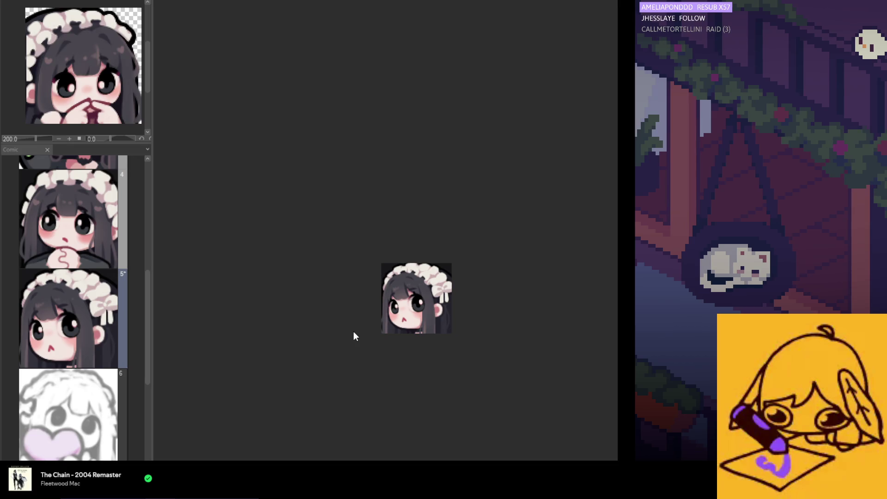
{"action": "scroll", "coordinate": [336, 312], "scroll_direction": "down", "scroll_amount": 1}
{"action": "scroll", "coordinate": [428, 369], "scroll_direction": "up", "scroll_amount": 1}
{"action": "scroll", "coordinate": [430, 345], "scroll_direction": "down", "scroll_amount": 2}
{"action": "scroll", "coordinate": [391, 340], "scroll_direction": "up", "scroll_amount": 1}
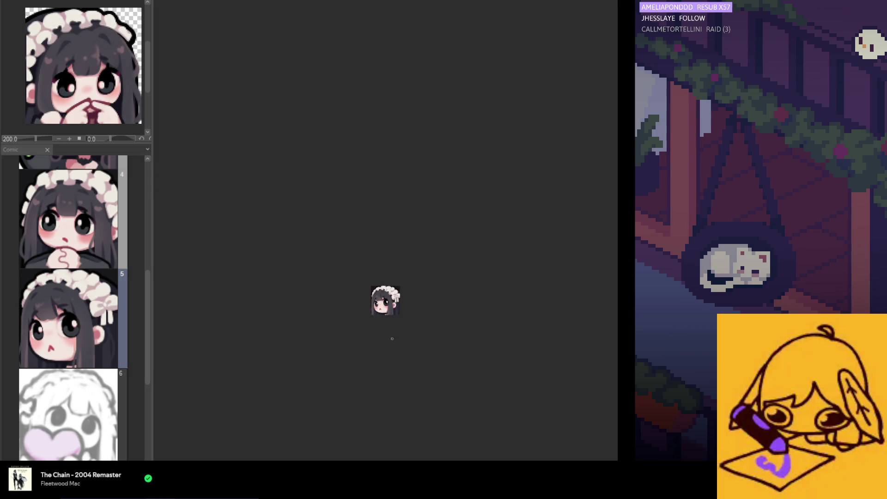
{"action": "scroll", "coordinate": [385, 344], "scroll_direction": "up", "scroll_amount": 1}
{"action": "scroll", "coordinate": [375, 357], "scroll_direction": "up", "scroll_amount": 1}
{"action": "scroll", "coordinate": [382, 326], "scroll_direction": "up", "scroll_amount": 2}
{"action": "scroll", "coordinate": [382, 326], "scroll_direction": "up", "scroll_amount": 2}
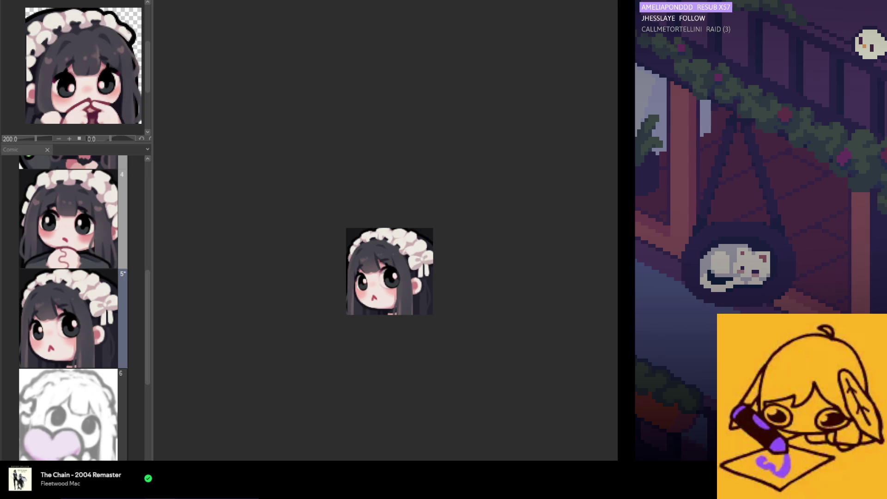
{"action": "scroll", "coordinate": [443, 322], "scroll_direction": "up", "scroll_amount": 1}
{"action": "scroll", "coordinate": [390, 300], "scroll_direction": "up", "scroll_amount": 2}
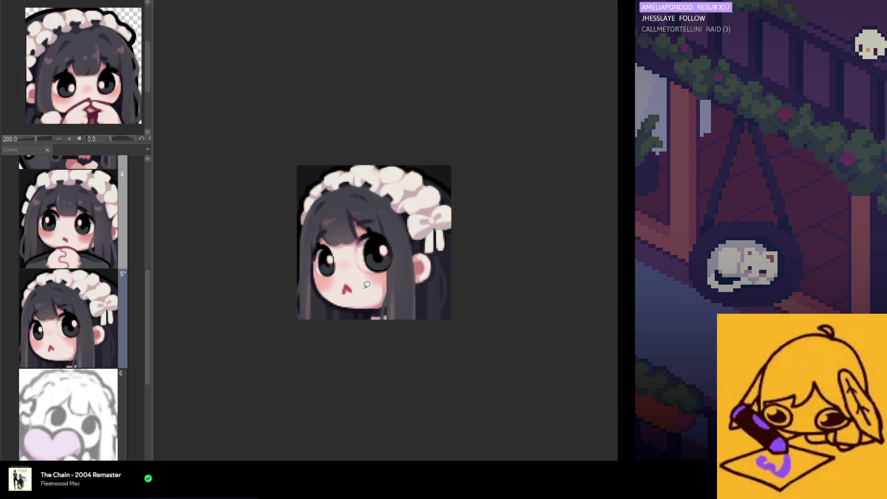
Lasso the mouth, transform it a few pixels right, commit and deselect, then eyedrop its red.
{"action": "left_click_drag", "start_coordinate": [340, 288], "coordinate": [338, 304]}
{"action": "left_click", "coordinate": [400, 325]}
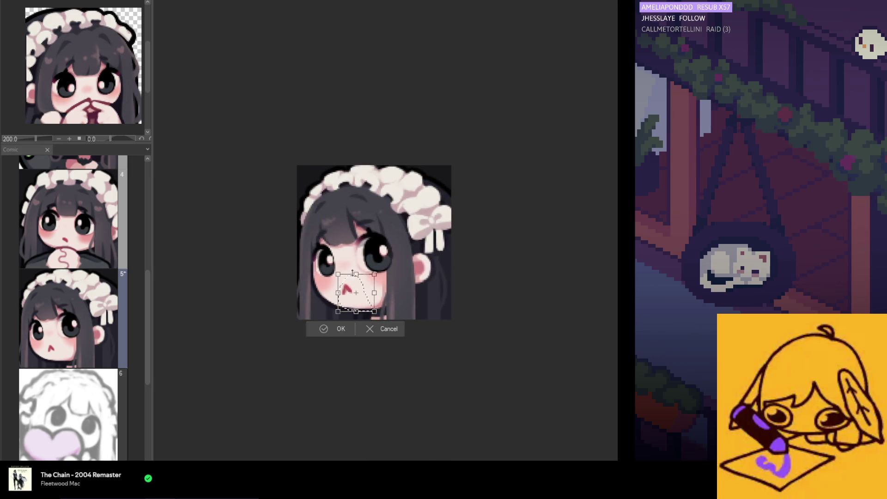
{"action": "left_click_drag", "start_coordinate": [356, 289], "coordinate": [359, 296]}
{"action": "key", "text": "Return"}
{"action": "key", "text": "ctrl+d"}
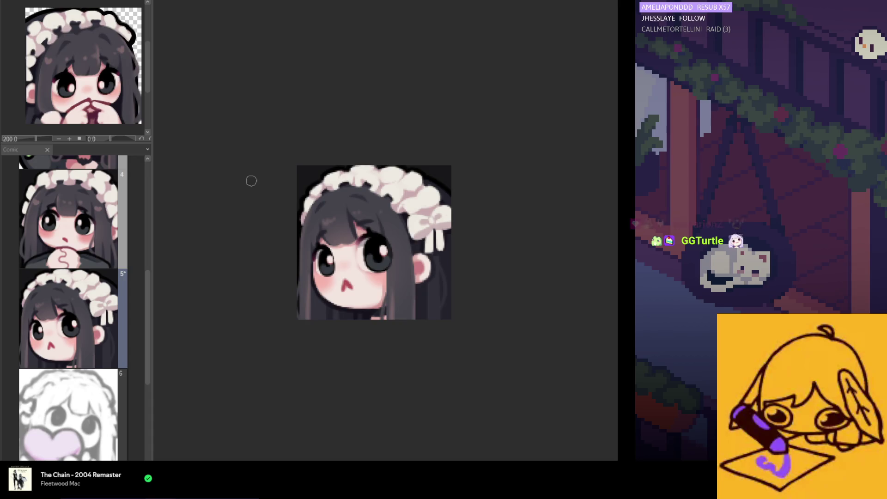
{"action": "scroll", "coordinate": [350, 243], "scroll_direction": "up", "scroll_amount": 2}
{"action": "scroll", "coordinate": [351, 244], "scroll_direction": "up", "scroll_amount": 2}
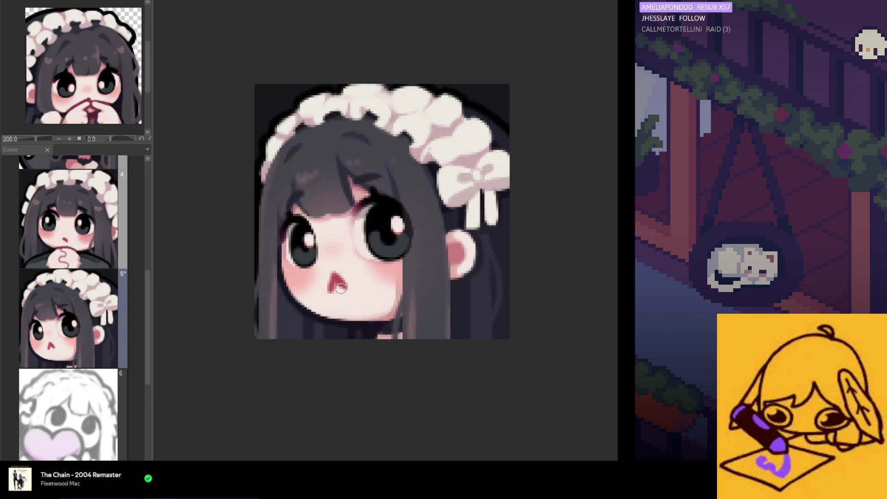
{"action": "scroll", "coordinate": [346, 257], "scroll_direction": "up", "scroll_amount": 3}
{"action": "left_click", "coordinate": [333, 272], "text": "alt"}
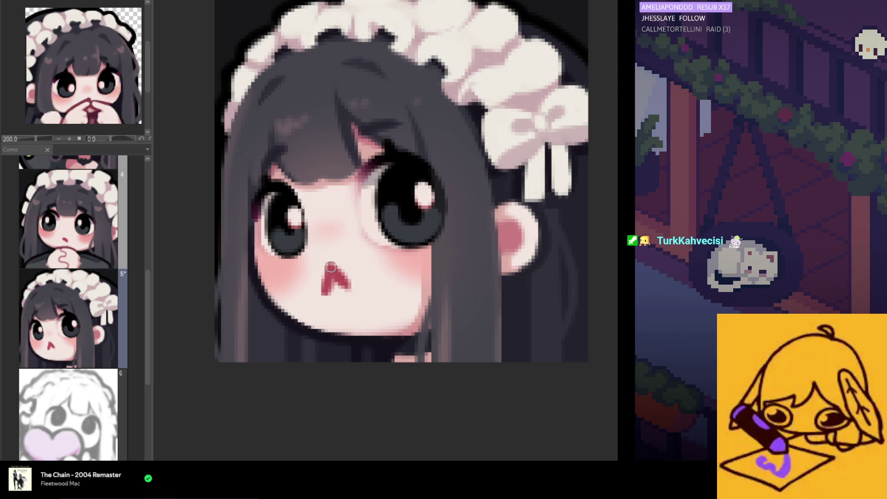
{"action": "scroll", "coordinate": [331, 273], "scroll_direction": "up", "scroll_amount": 1}
{"action": "scroll", "coordinate": [330, 285], "scroll_direction": "up", "scroll_amount": 1}
{"action": "scroll", "coordinate": [337, 291], "scroll_direction": "up", "scroll_amount": 1}
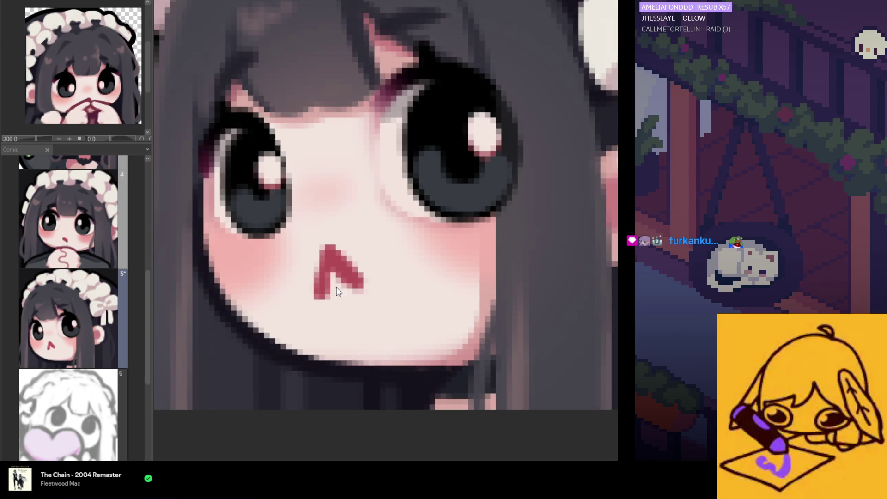
{"action": "scroll", "coordinate": [352, 298], "scroll_direction": "down", "scroll_amount": 3}
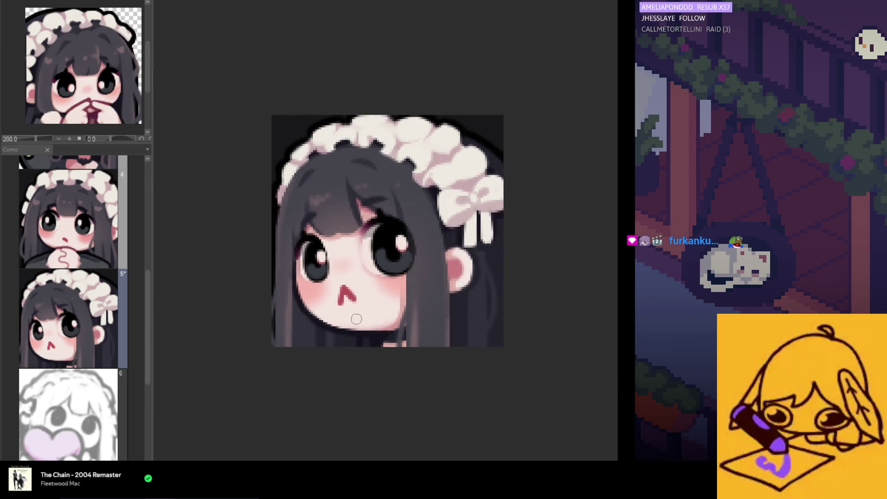
{"action": "scroll", "coordinate": [355, 318], "scroll_direction": "down", "scroll_amount": 3}
{"action": "scroll", "coordinate": [352, 350], "scroll_direction": "down", "scroll_amount": 1}
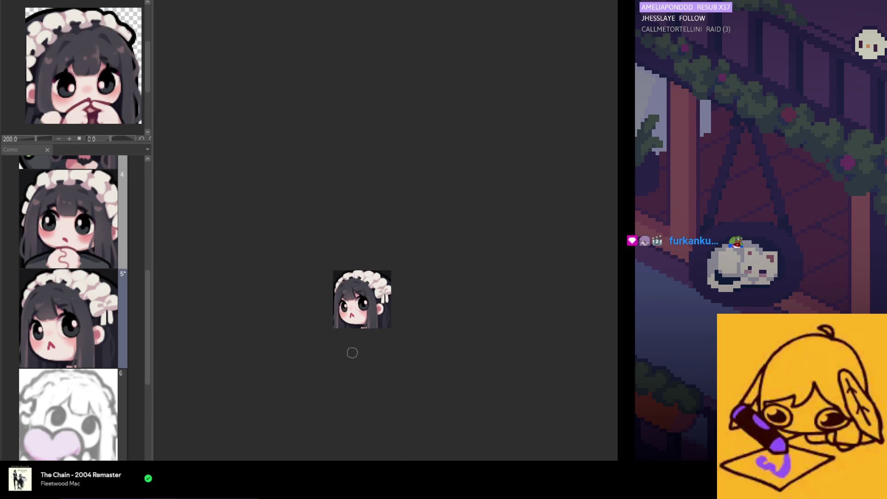
{"action": "scroll", "coordinate": [351, 340], "scroll_direction": "up", "scroll_amount": 1}
{"action": "scroll", "coordinate": [353, 326], "scroll_direction": "up", "scroll_amount": 1}
{"action": "scroll", "coordinate": [357, 310], "scroll_direction": "up", "scroll_amount": 1}
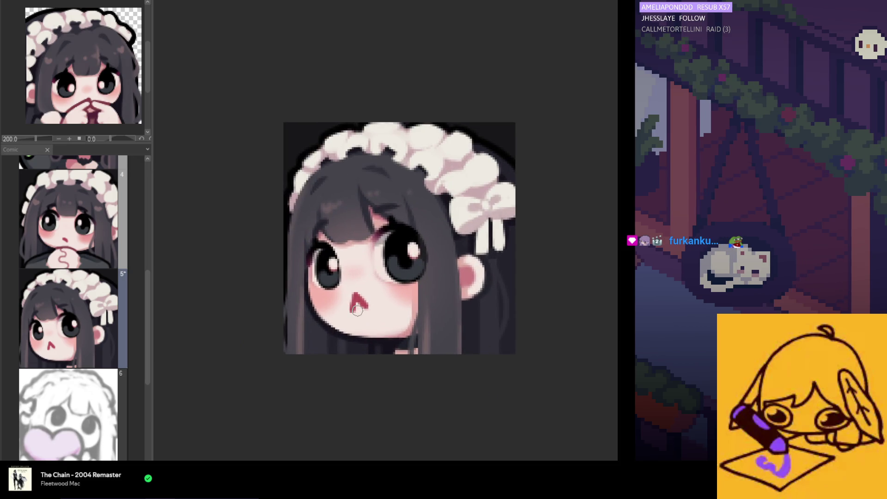
{"action": "scroll", "coordinate": [351, 320], "scroll_direction": "down", "scroll_amount": 2}
{"action": "scroll", "coordinate": [357, 336], "scroll_direction": "down", "scroll_amount": 1}
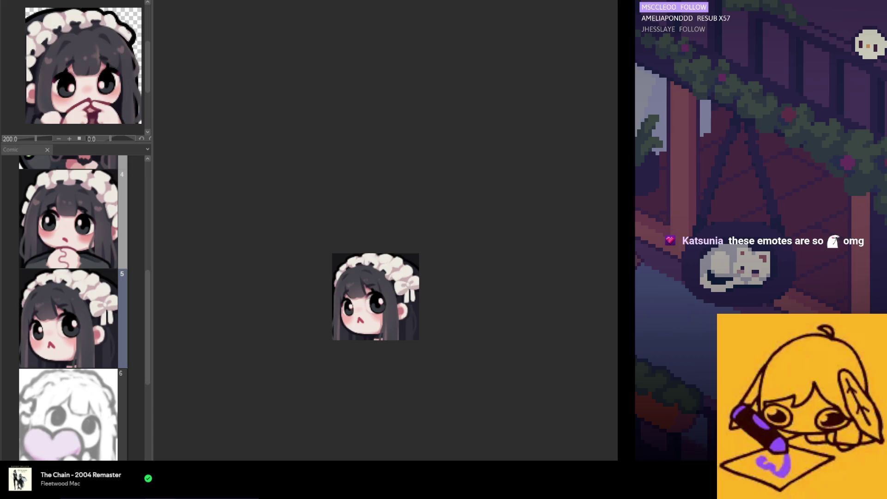
Drag the page list wider so every maid emote thumbnail shows in a grid.
{"action": "mouse_move", "coordinate": [151, 311]}
{"action": "left_mouse_down"}
{"action": "mouse_move", "coordinate": [428, 317]}
{"action": "mouse_move", "coordinate": [399, 317]}
{"action": "left_mouse_up"}
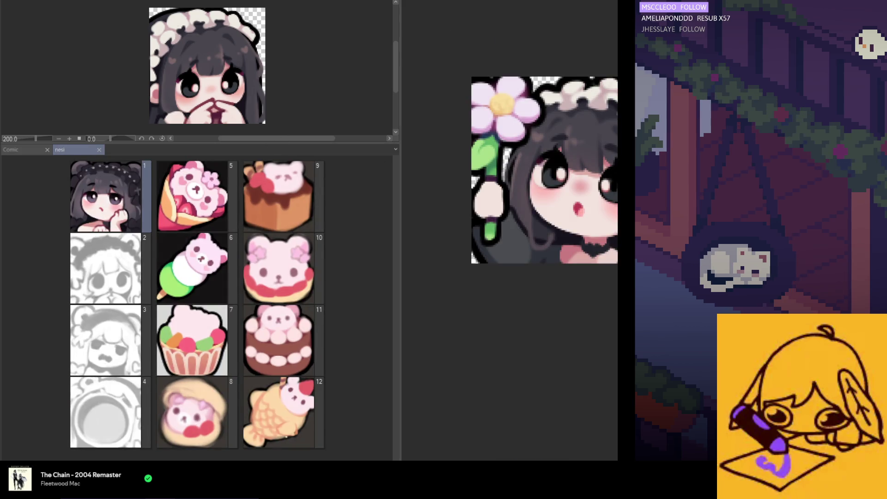
{"action": "scroll", "coordinate": [56, 310], "scroll_direction": "up", "scroll_amount": 2}
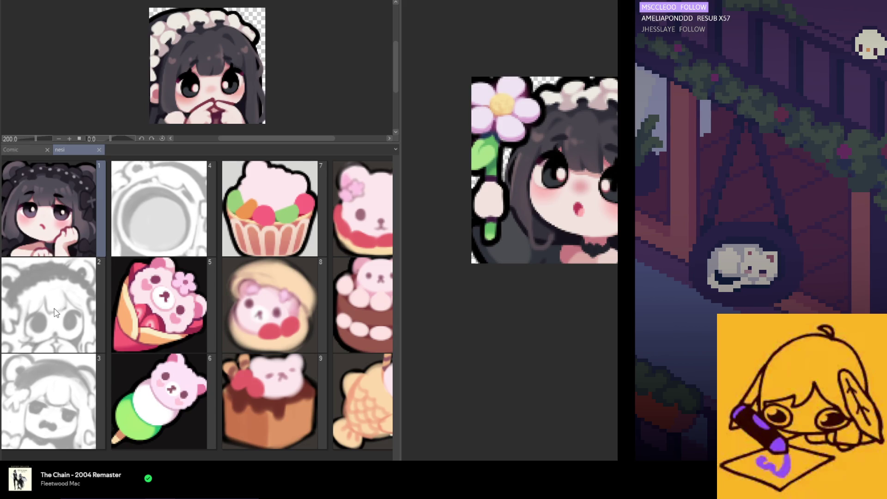
{"action": "scroll", "coordinate": [51, 313], "scroll_direction": "up", "scroll_amount": 1}
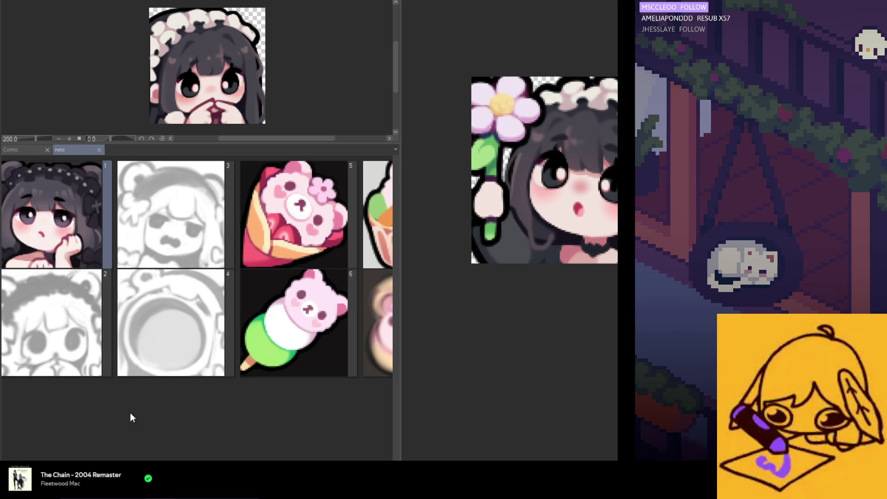
{"action": "scroll", "coordinate": [87, 457], "scroll_direction": "up", "scroll_amount": 1}
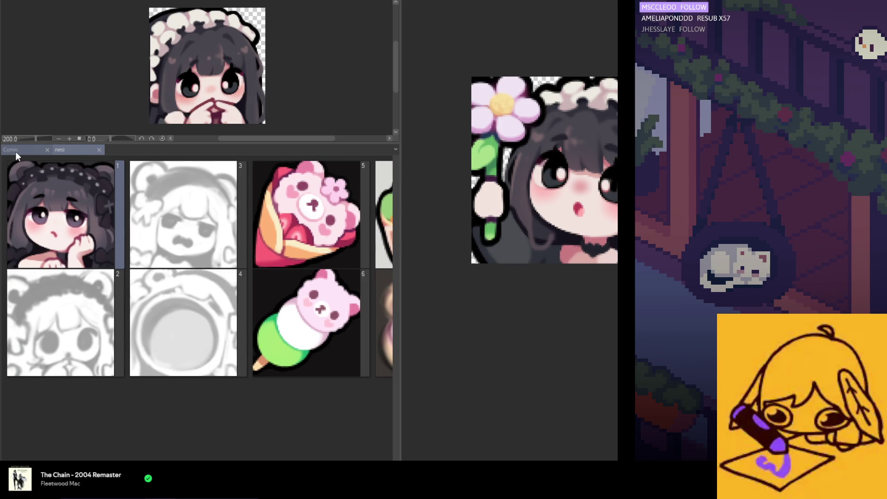
Switch to the Comic document's pages, then back to the nesi document's pages.
{"action": "left_click", "coordinate": [16, 152]}
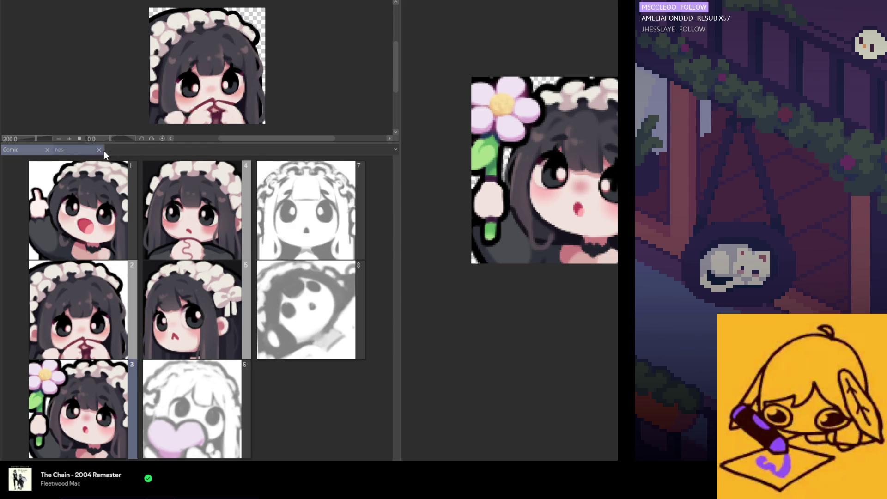
{"action": "left_click", "coordinate": [60, 151]}
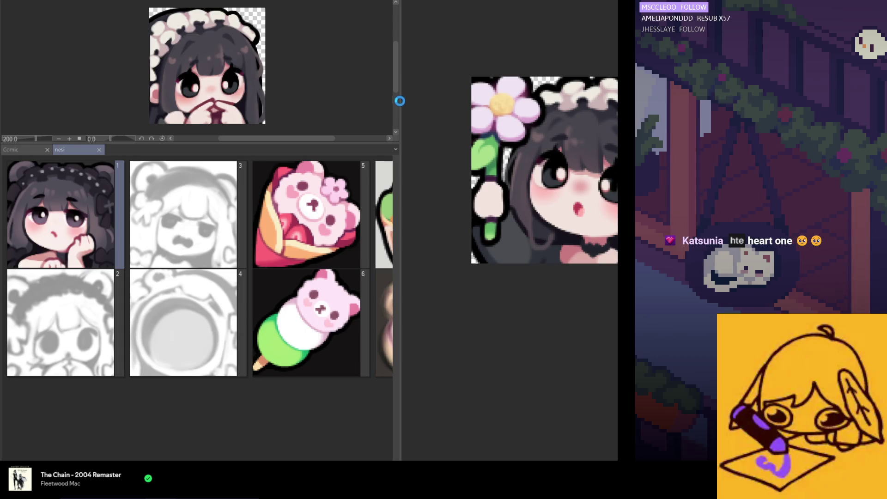
{"action": "left_click_drag", "start_coordinate": [399, 99], "coordinate": [115, 94]}
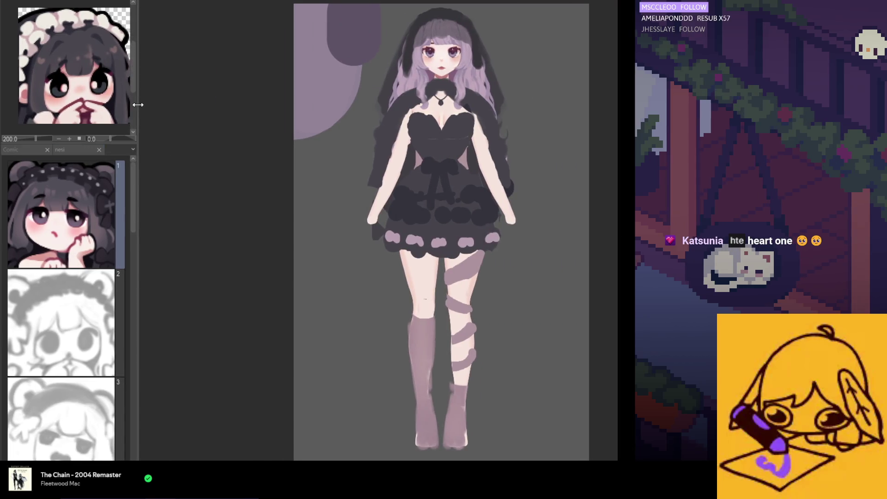
{"action": "scroll", "coordinate": [197, 143], "scroll_direction": "down", "scroll_amount": 2}
{"action": "scroll", "coordinate": [350, 234], "scroll_direction": "up", "scroll_amount": 4}
{"action": "scroll", "coordinate": [350, 235], "scroll_direction": "down", "scroll_amount": 2}
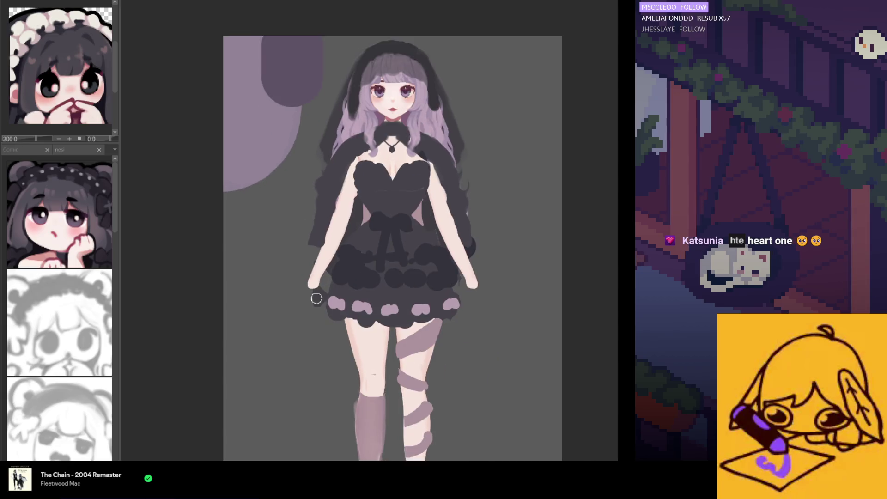
{"action": "scroll", "coordinate": [358, 184], "scroll_direction": "down", "scroll_amount": 1}
{"action": "scroll", "coordinate": [358, 184], "scroll_direction": "up", "scroll_amount": 1}
{"action": "scroll", "coordinate": [377, 253], "scroll_direction": "down", "scroll_amount": 1}
{"action": "scroll", "coordinate": [377, 253], "scroll_direction": "down", "scroll_amount": 1}
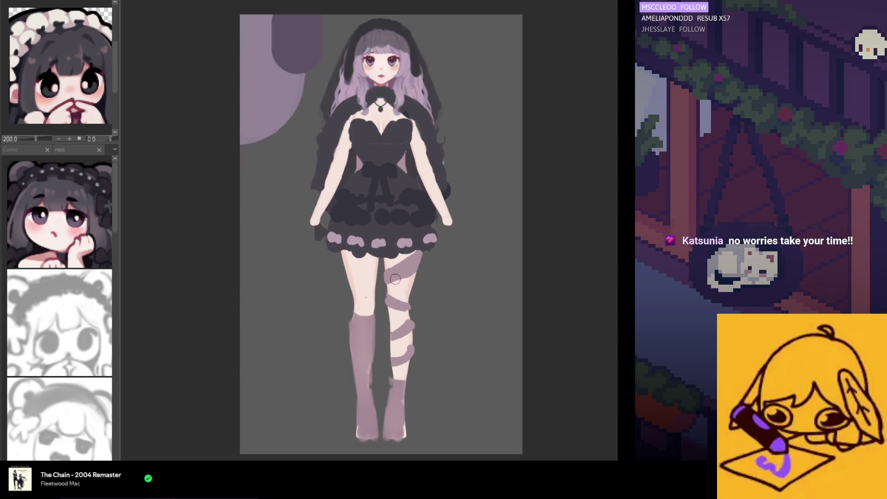
{"action": "scroll", "coordinate": [381, 188], "scroll_direction": "up", "scroll_amount": 2}
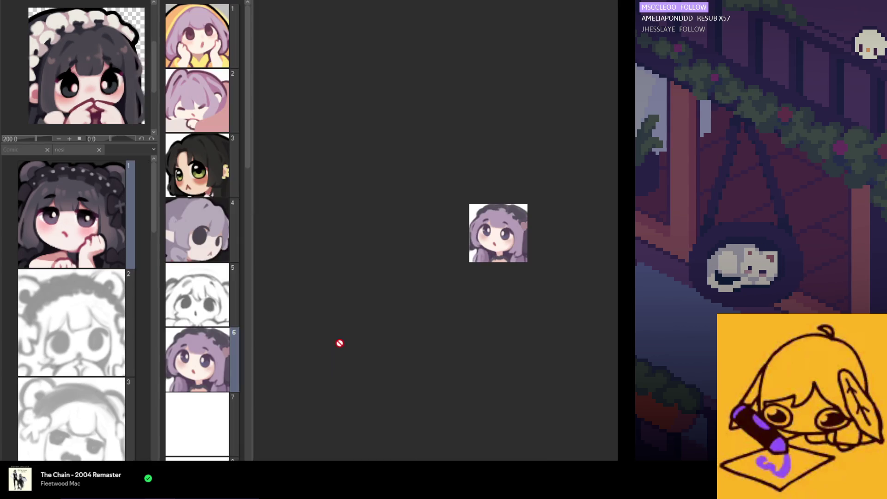
{"action": "scroll", "coordinate": [545, 211], "scroll_direction": "up", "scroll_amount": 2}
{"action": "scroll", "coordinate": [500, 241], "scroll_direction": "up", "scroll_amount": 3}
{"action": "scroll", "coordinate": [341, 188], "scroll_direction": "up", "scroll_amount": 1}
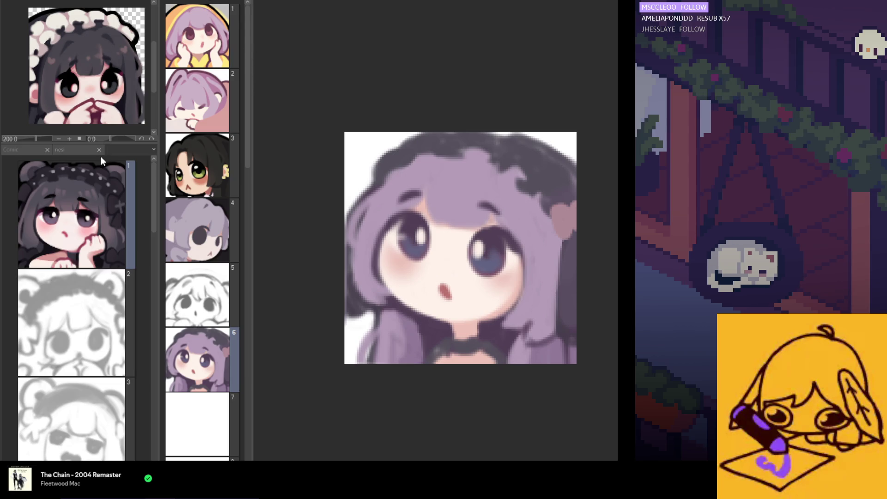
Dock the Comic2 emote page grid on the left and widen the stacked face and character canvases.
{"action": "left_click_drag", "start_coordinate": [197, 4], "coordinate": [141, 153]}
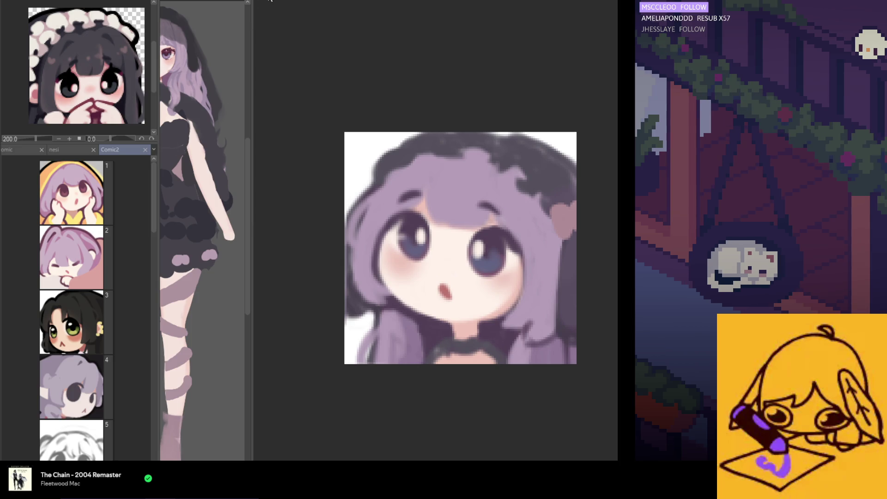
{"action": "left_click_drag", "start_coordinate": [270, 2], "coordinate": [229, 1]}
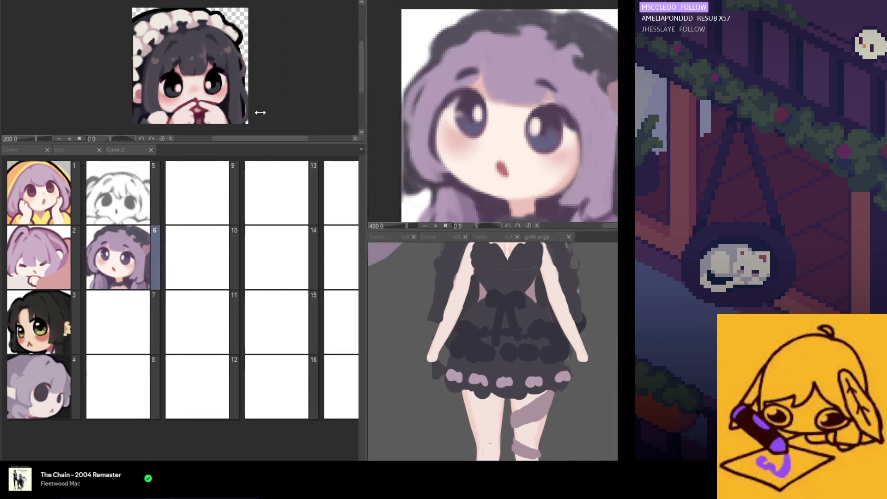
{"action": "left_click_drag", "start_coordinate": [470, 119], "coordinate": [109, 118]}
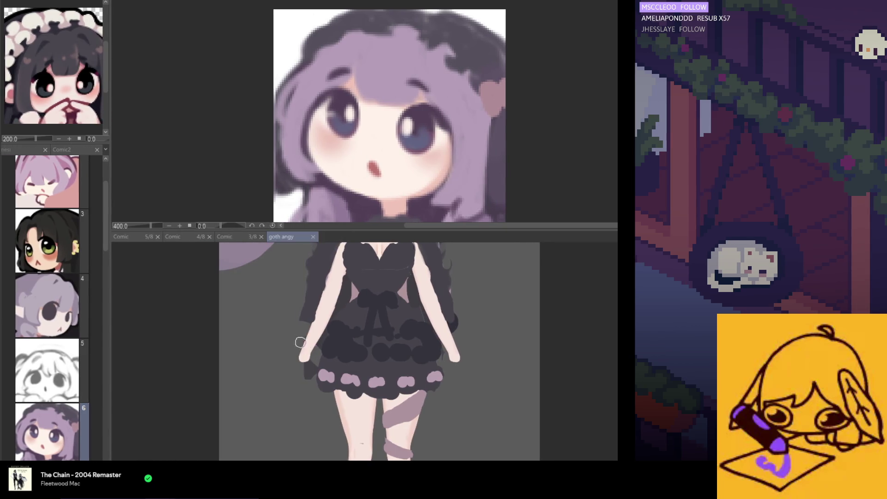
{"action": "scroll", "coordinate": [304, 333], "scroll_direction": "down", "scroll_amount": 5}
{"action": "scroll", "coordinate": [305, 277], "scroll_direction": "up", "scroll_amount": 3}
{"action": "scroll", "coordinate": [304, 264], "scroll_direction": "up", "scroll_amount": 3}
{"action": "scroll", "coordinate": [304, 264], "scroll_direction": "up", "scroll_amount": 2}
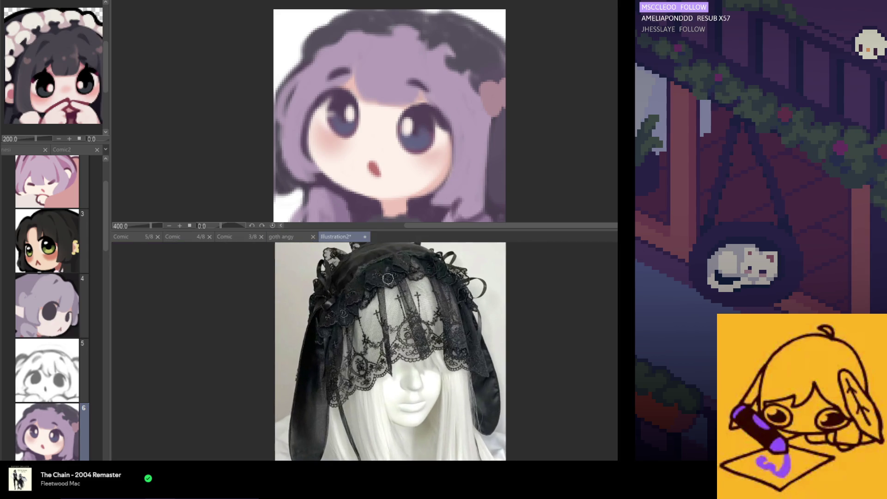
Enlarge the lace headdress reference photo for a last look, then close it with Ctrl+W.
{"action": "left_click_drag", "start_coordinate": [382, 231], "coordinate": [383, 158]}
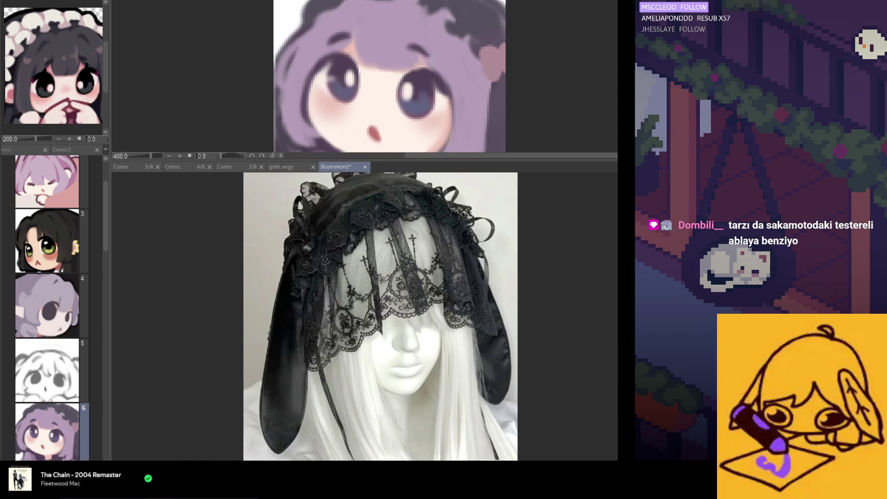
{"action": "scroll", "coordinate": [416, 367], "scroll_direction": "up", "scroll_amount": 2}
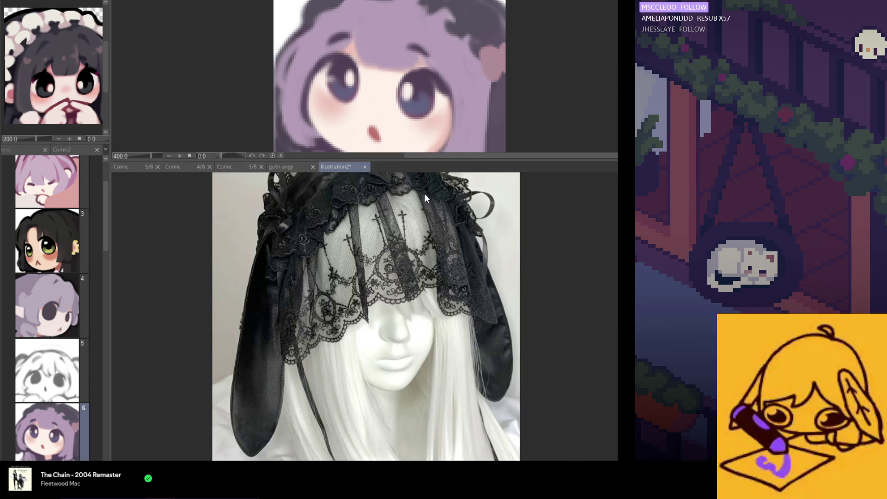
{"action": "key", "text": "ctrl+w"}
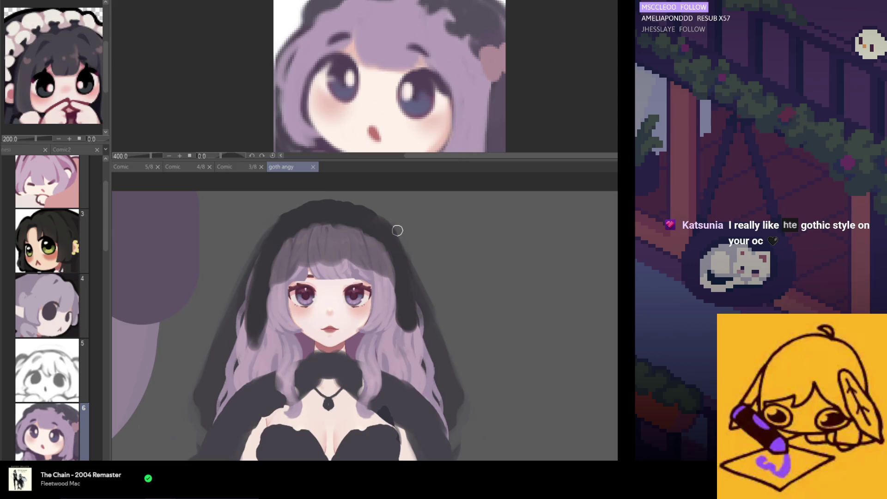
{"action": "scroll", "coordinate": [379, 292], "scroll_direction": "down", "scroll_amount": 1}
{"action": "scroll", "coordinate": [374, 312], "scroll_direction": "down", "scroll_amount": 1}
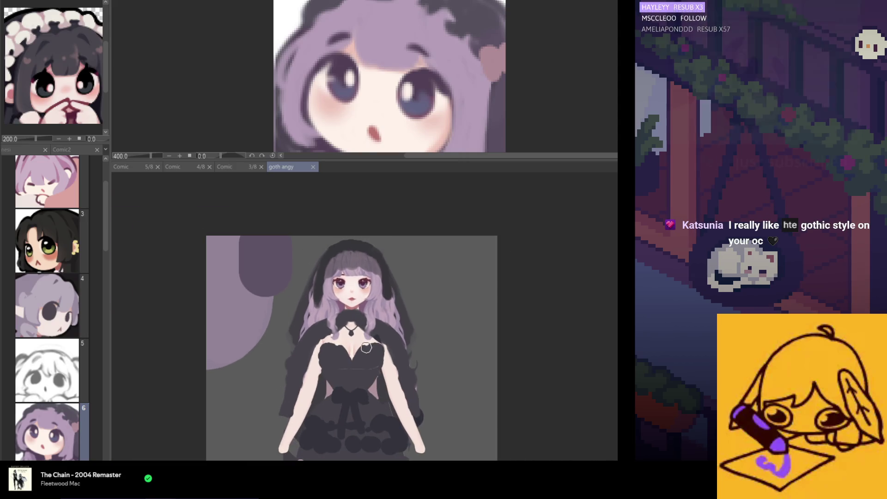
{"action": "scroll", "coordinate": [362, 348], "scroll_direction": "up", "scroll_amount": 1}
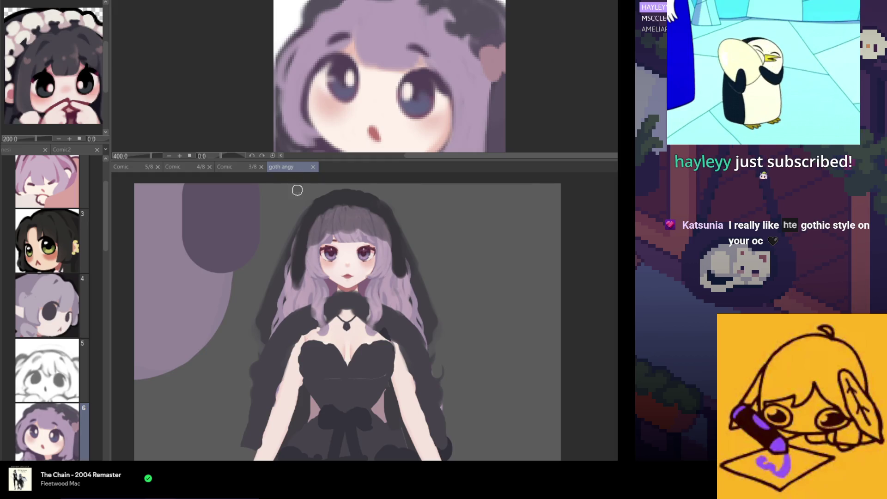
Close the goth angy illustration and the emote face view, leaving the flower emote canvas.
{"action": "left_click", "coordinate": [312, 167]}
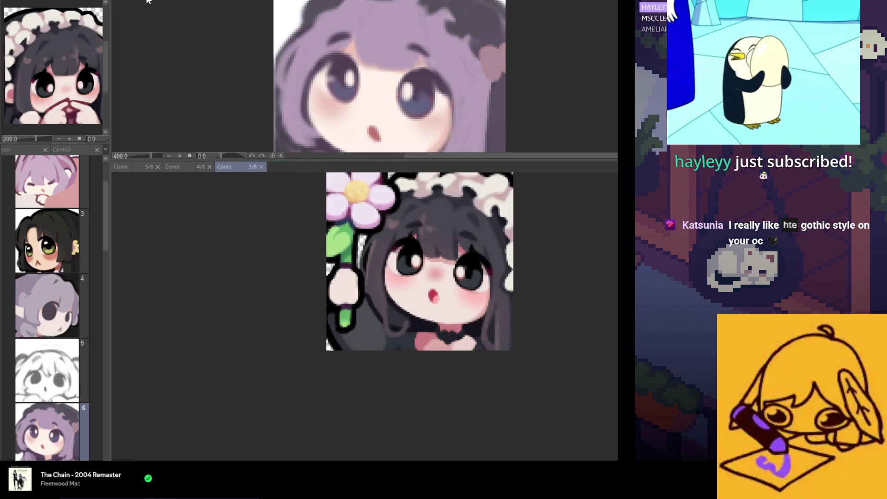
{"action": "left_click", "coordinate": [262, 166]}
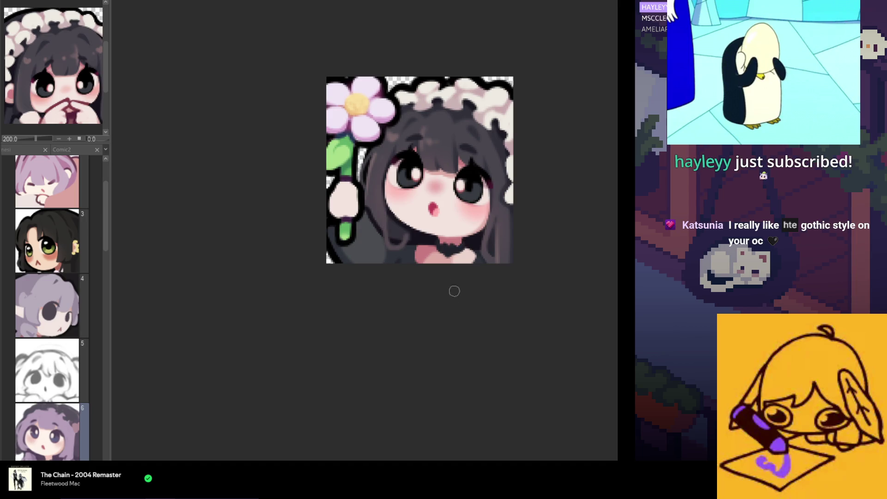
{"action": "scroll", "coordinate": [417, 221], "scroll_direction": "down", "scroll_amount": 1}
{"action": "scroll", "coordinate": [418, 221], "scroll_direction": "up", "scroll_amount": 1}
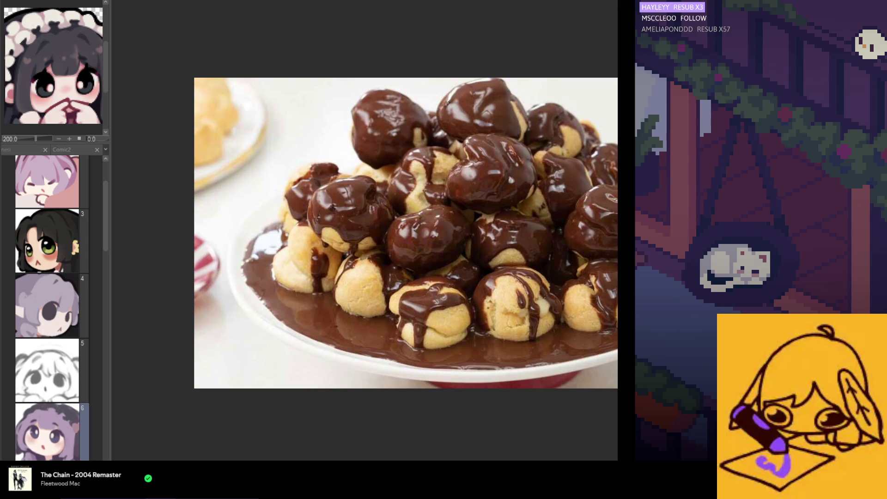
{"action": "key", "text": "Right"}
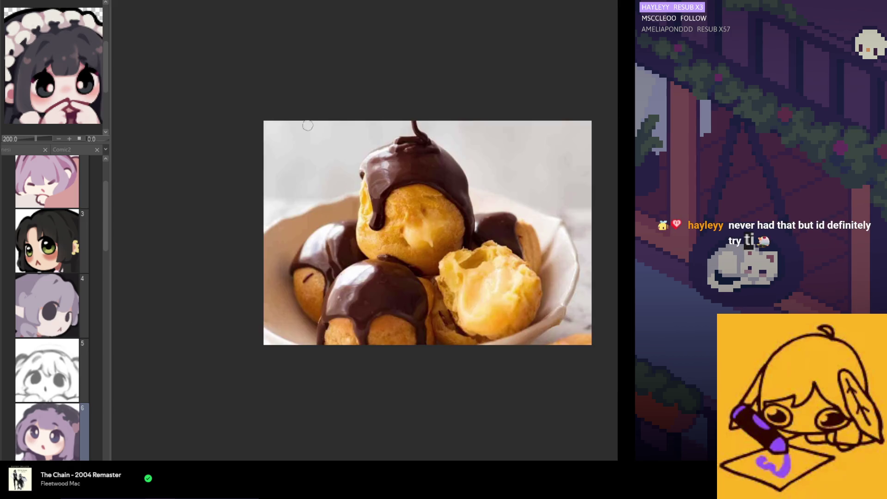
{"action": "scroll", "coordinate": [485, 312], "scroll_direction": "up", "scroll_amount": 2}
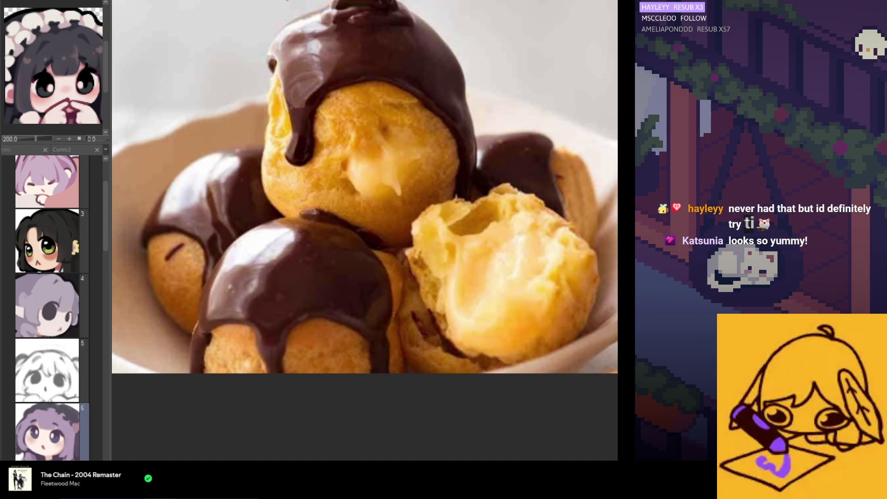
{"action": "key", "text": "Right"}
{"action": "scroll", "coordinate": [424, 188], "scroll_direction": "up", "scroll_amount": 3}
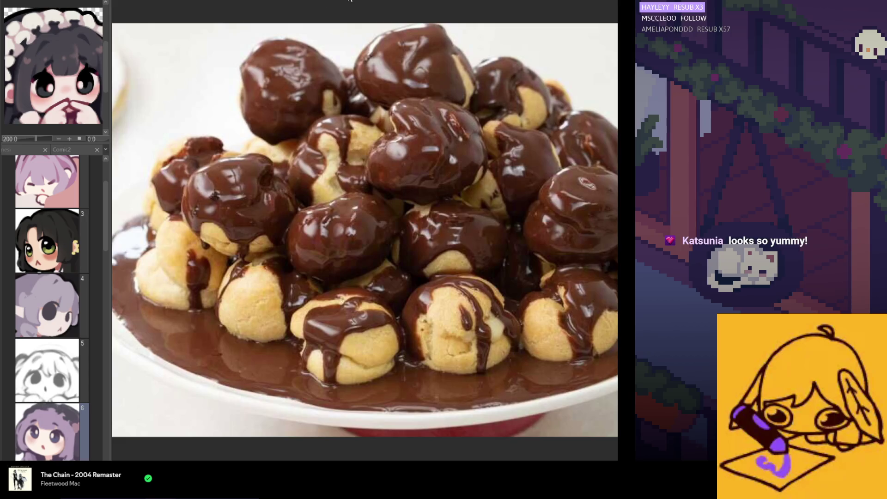
{"action": "key", "text": "Right"}
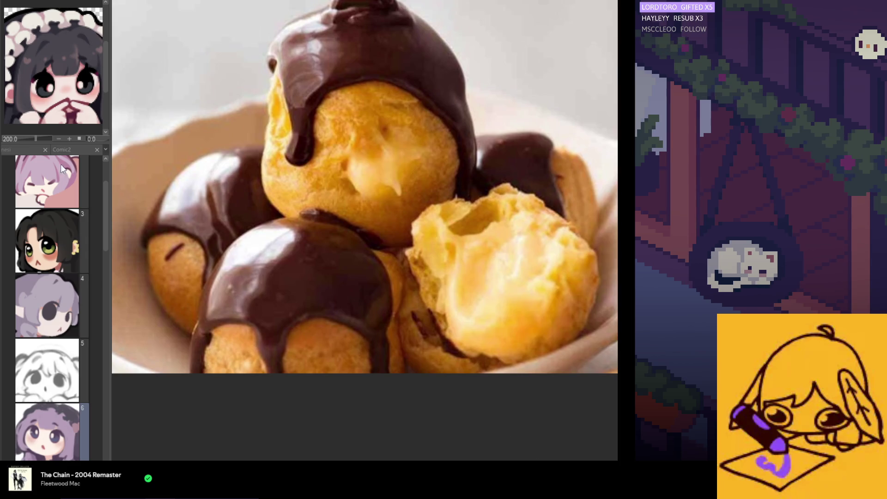
Flip through the glazed and almond-topped cream-puff photos, then exit the viewer back to the canvas.
{"action": "key", "text": "Right"}
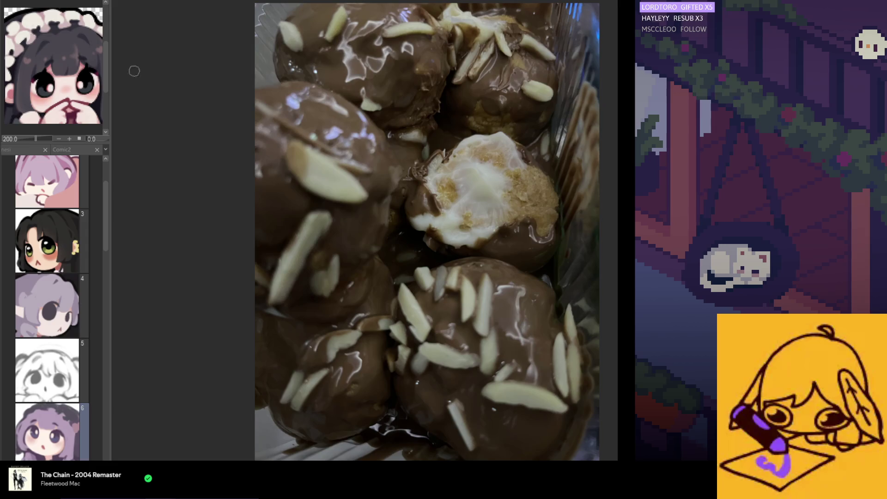
{"action": "scroll", "coordinate": [329, 215], "scroll_direction": "down", "scroll_amount": 2}
{"action": "scroll", "coordinate": [460, 314], "scroll_direction": "up", "scroll_amount": 3}
{"action": "scroll", "coordinate": [459, 314], "scroll_direction": "up", "scroll_amount": 1}
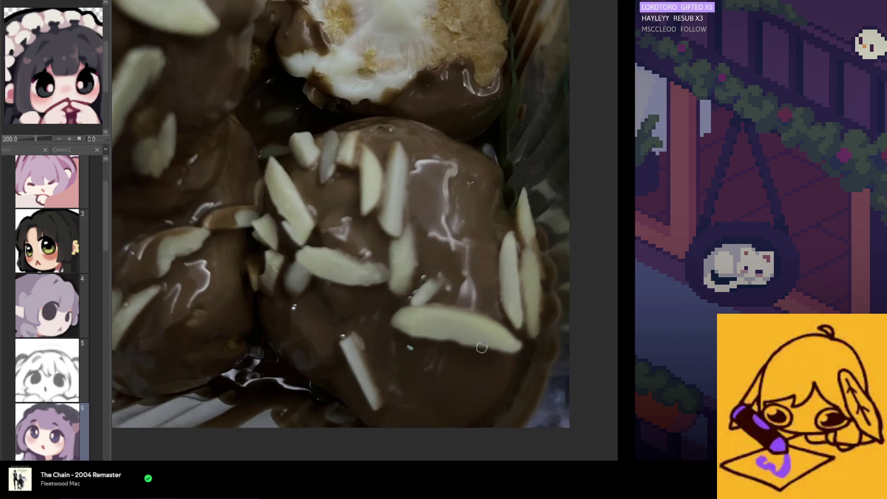
{"action": "scroll", "coordinate": [444, 313], "scroll_direction": "up", "scroll_amount": 1}
{"action": "scroll", "coordinate": [416, 312], "scroll_direction": "down", "scroll_amount": 1}
{"action": "scroll", "coordinate": [403, 320], "scroll_direction": "down", "scroll_amount": 1}
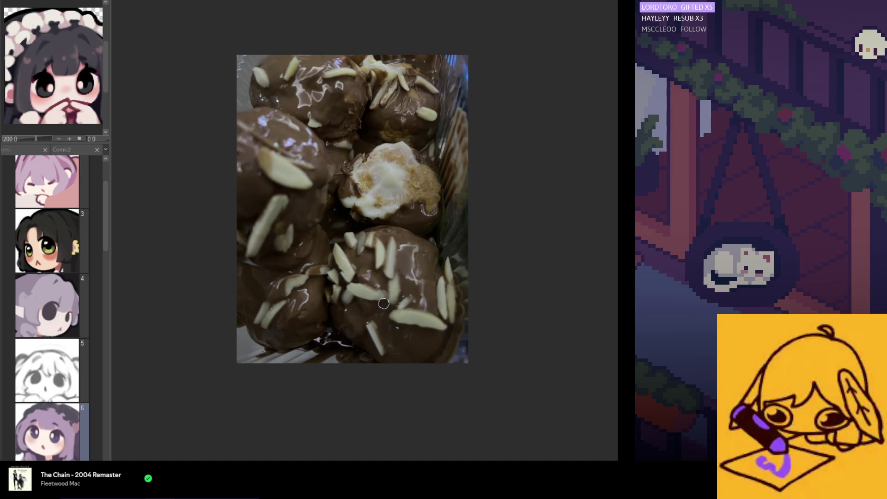
{"action": "scroll", "coordinate": [375, 294], "scroll_direction": "up", "scroll_amount": 1}
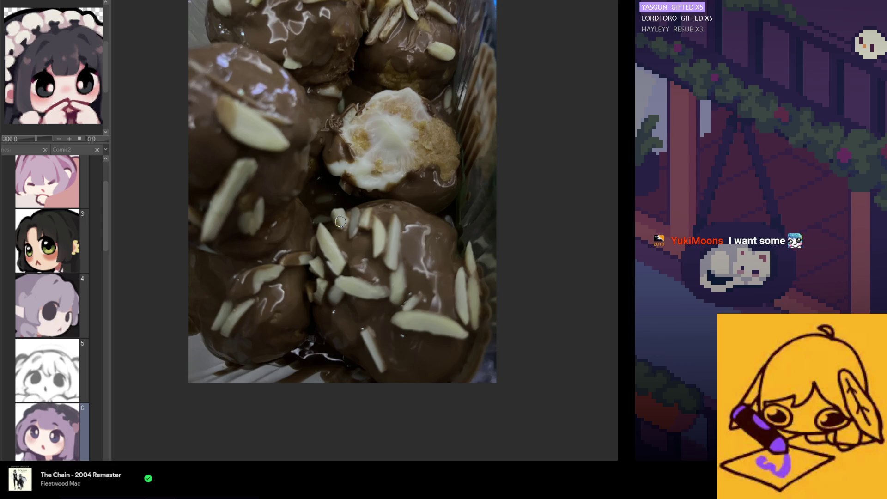
{"action": "scroll", "coordinate": [219, 72], "scroll_direction": "down", "scroll_amount": 2}
{"action": "key", "text": "Right"}
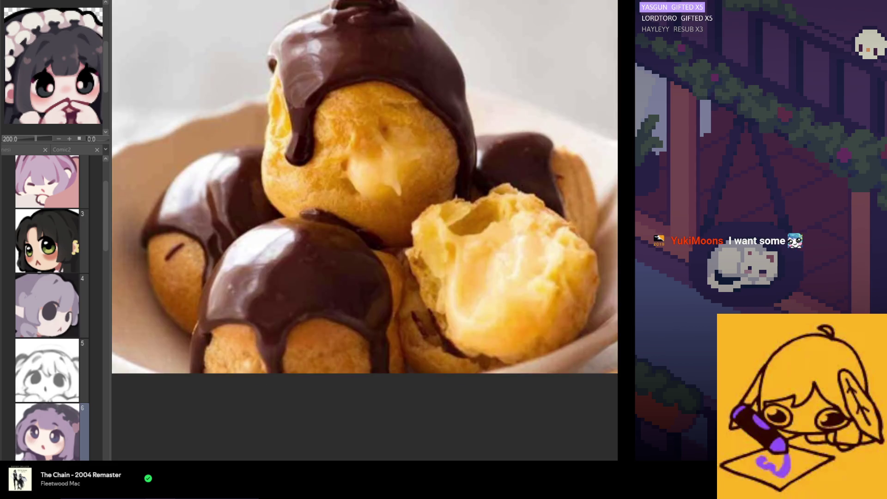
{"action": "key", "text": "Right"}
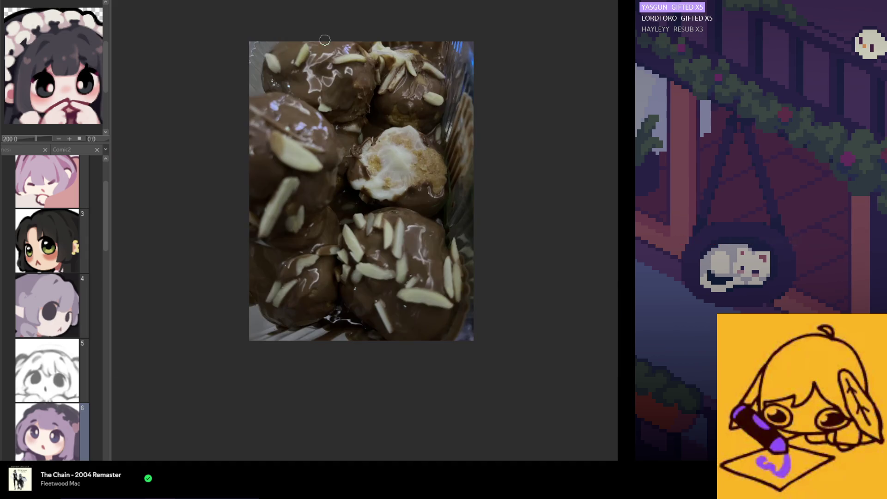
{"action": "key", "text": "Left"}
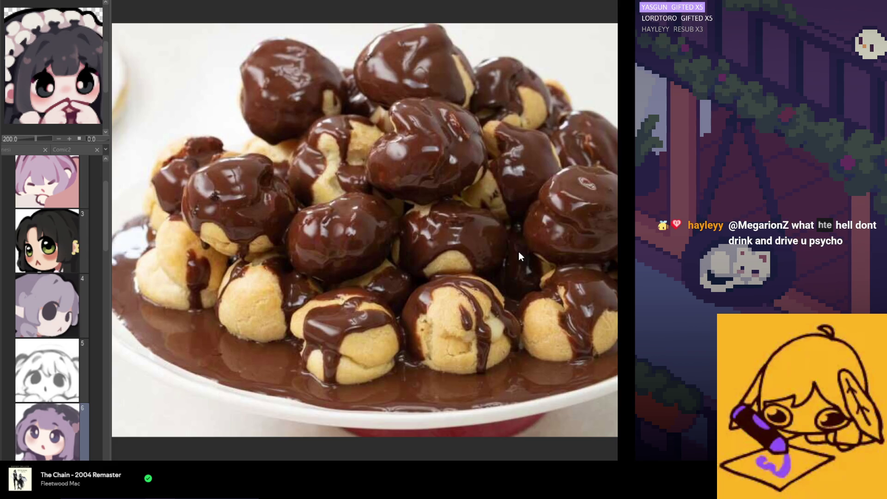
{"action": "key", "text": "Right"}
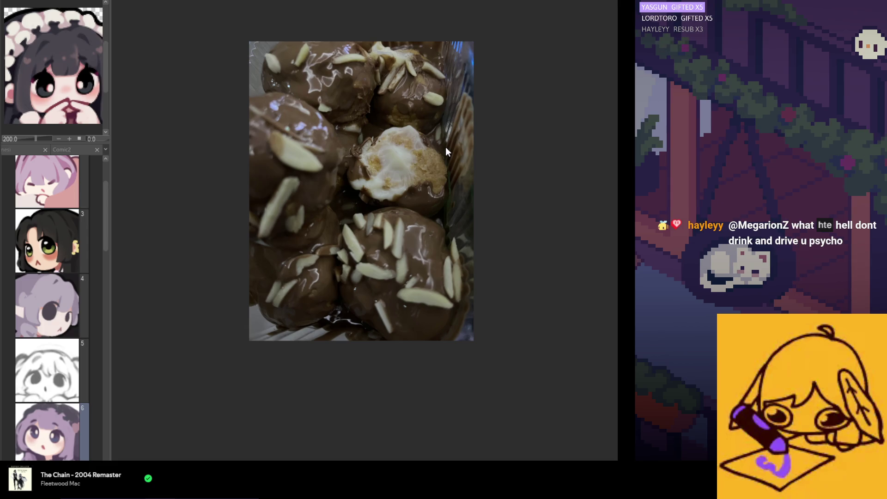
{"action": "key", "text": "Escape"}
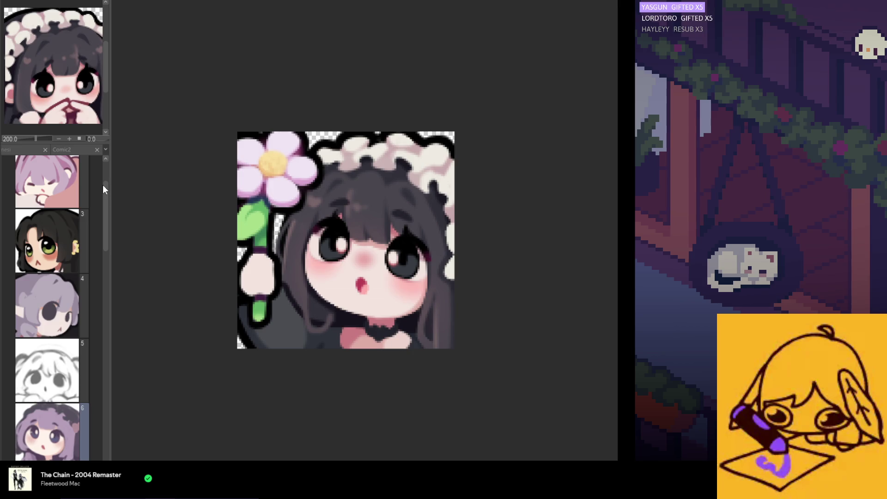
Cycle the page manager from nesi to the Comic project and open the heart-holding sketch page.
{"action": "left_click", "coordinate": [15, 150]}
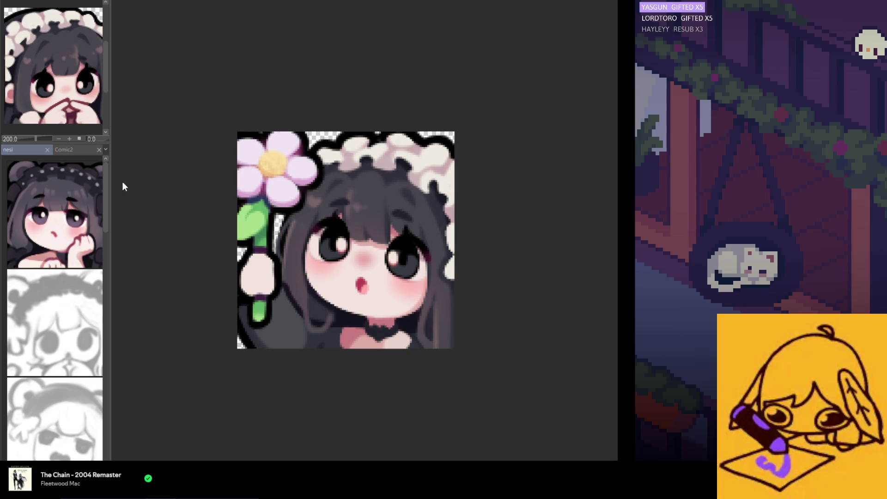
{"action": "key", "text": "ctrl+Tab"}
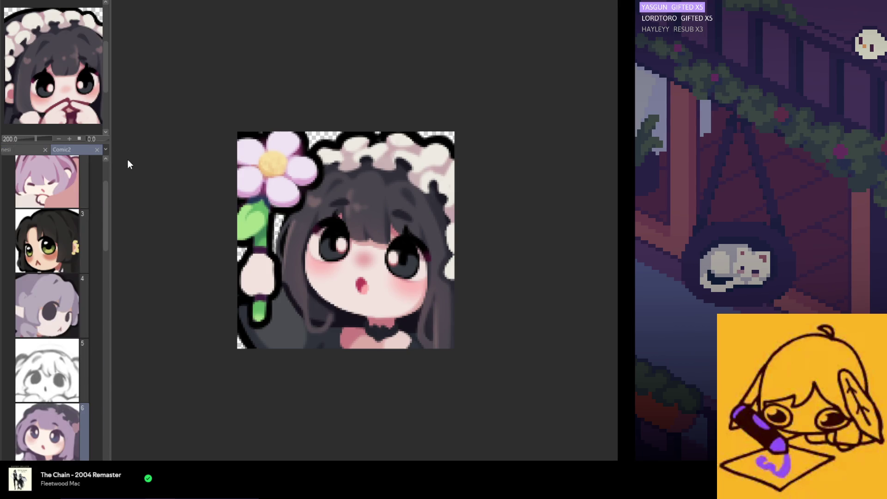
{"action": "key", "text": "ctrl+Tab"}
{"action": "scroll", "coordinate": [59, 374], "scroll_direction": "down", "scroll_amount": 3}
{"action": "scroll", "coordinate": [59, 388], "scroll_direction": "down", "scroll_amount": 2}
{"action": "scroll", "coordinate": [59, 391], "scroll_direction": "down", "scroll_amount": 2}
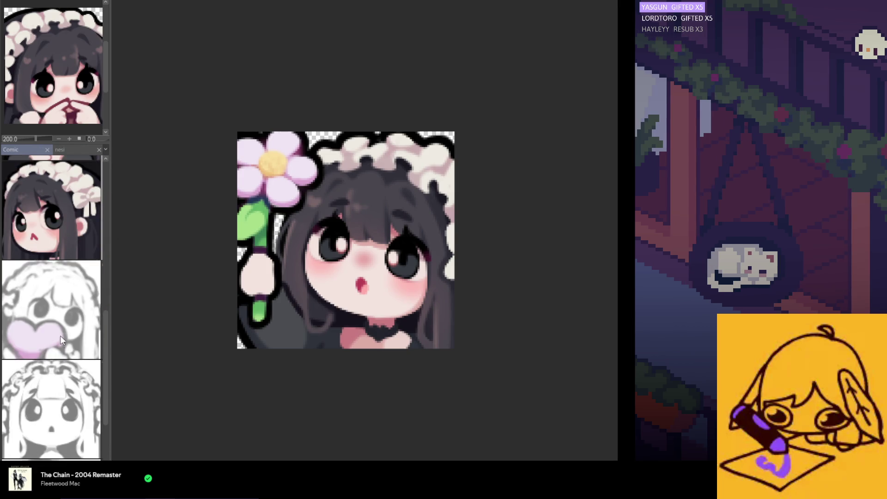
{"action": "left_click", "coordinate": [61, 338]}
{"action": "scroll", "coordinate": [424, 218], "scroll_direction": "up", "scroll_amount": 2}
{"action": "scroll", "coordinate": [424, 218], "scroll_direction": "up", "scroll_amount": 2}
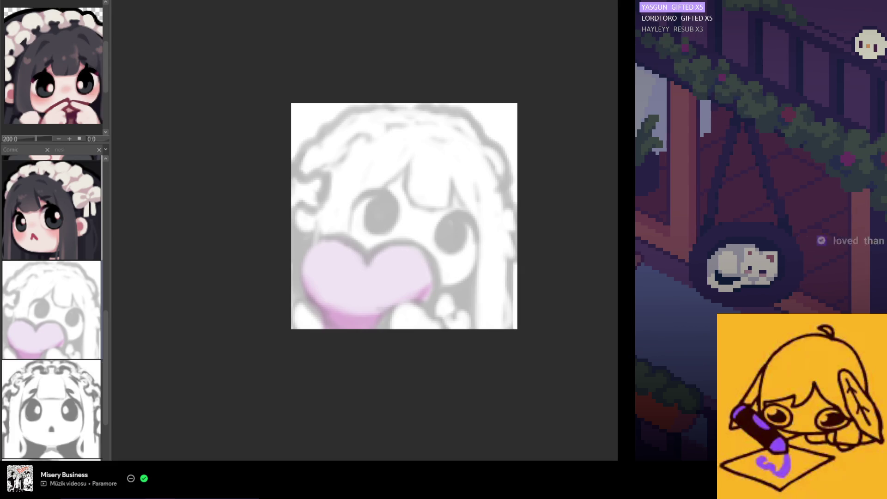
{"action": "scroll", "coordinate": [368, 230], "scroll_direction": "up", "scroll_amount": 1}
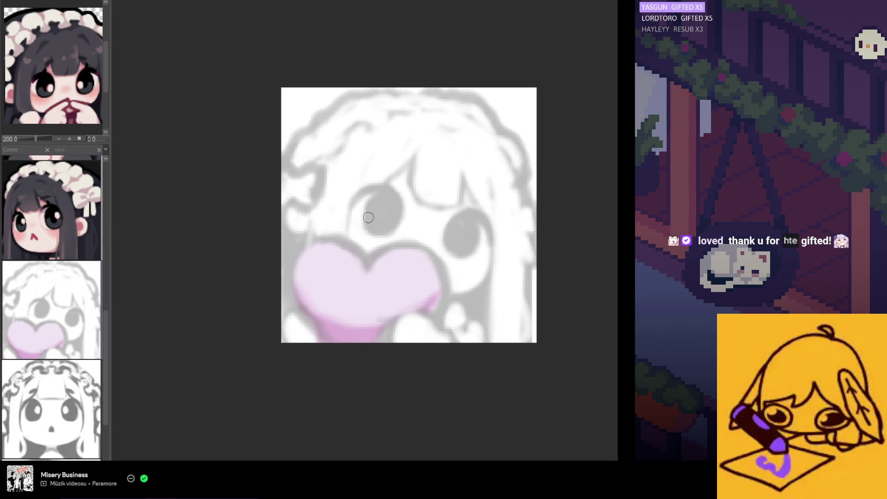
{"action": "scroll", "coordinate": [416, 245], "scroll_direction": "up", "scroll_amount": 1}
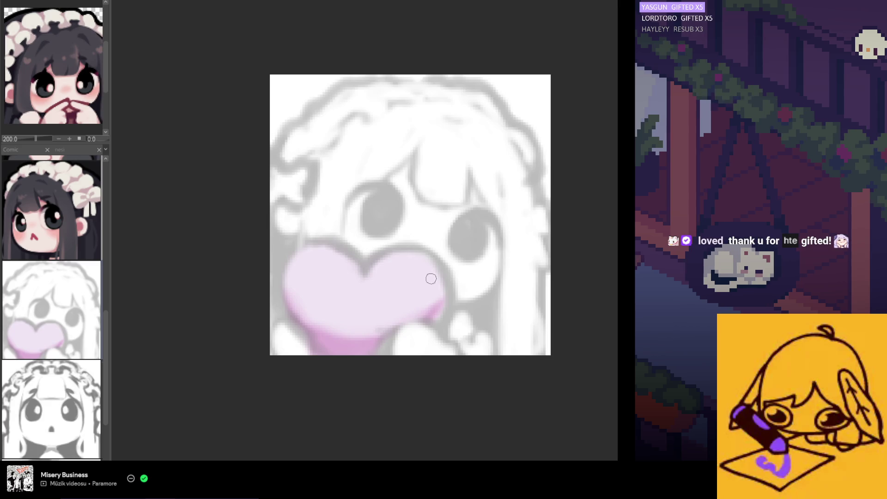
{"action": "left_click_drag", "start_coordinate": [350, 200], "coordinate": [403, 206]}
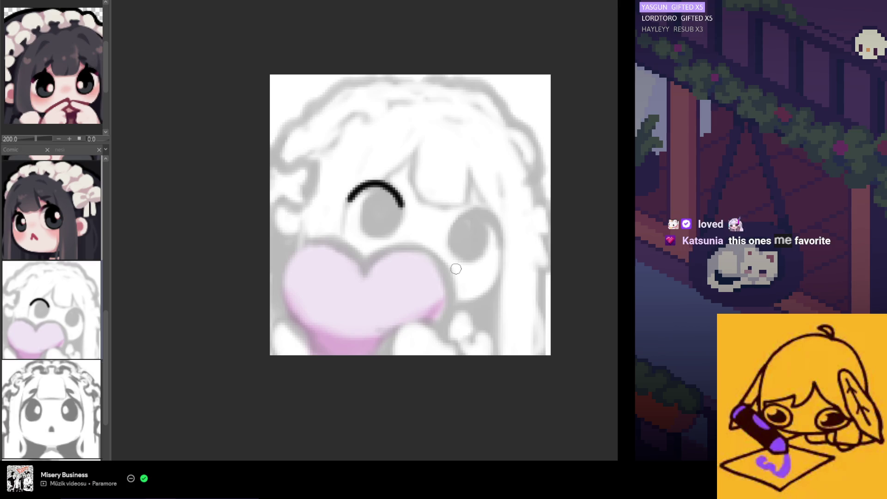
{"action": "key", "text": "ctrl+z"}
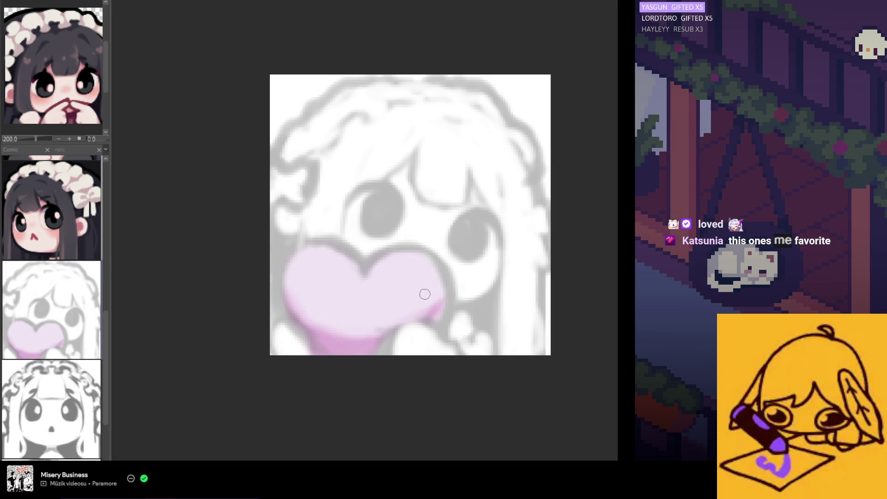
{"action": "scroll", "coordinate": [394, 284], "scroll_direction": "down", "scroll_amount": 1}
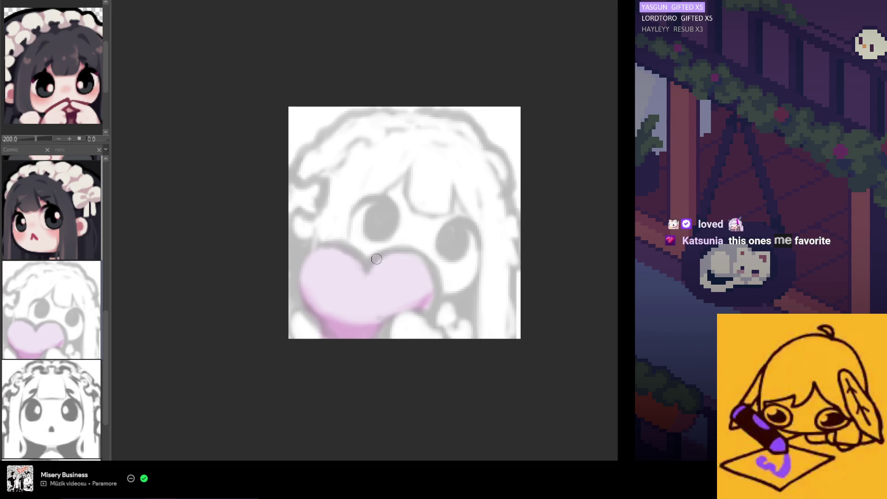
{"action": "scroll", "coordinate": [398, 278], "scroll_direction": "up", "scroll_amount": 1}
{"action": "scroll", "coordinate": [410, 263], "scroll_direction": "up", "scroll_amount": 1}
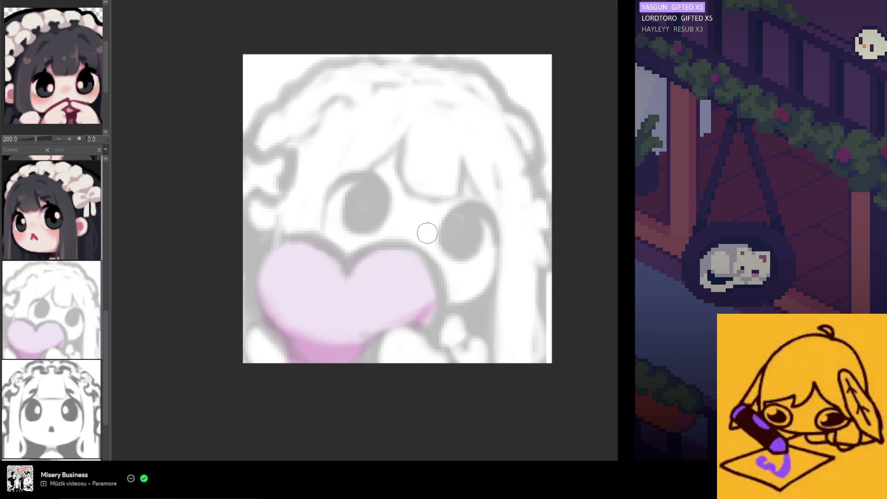
{"action": "scroll", "coordinate": [426, 233], "scroll_direction": "down", "scroll_amount": 1}
{"action": "scroll", "coordinate": [292, 265], "scroll_direction": "up", "scroll_amount": 1}
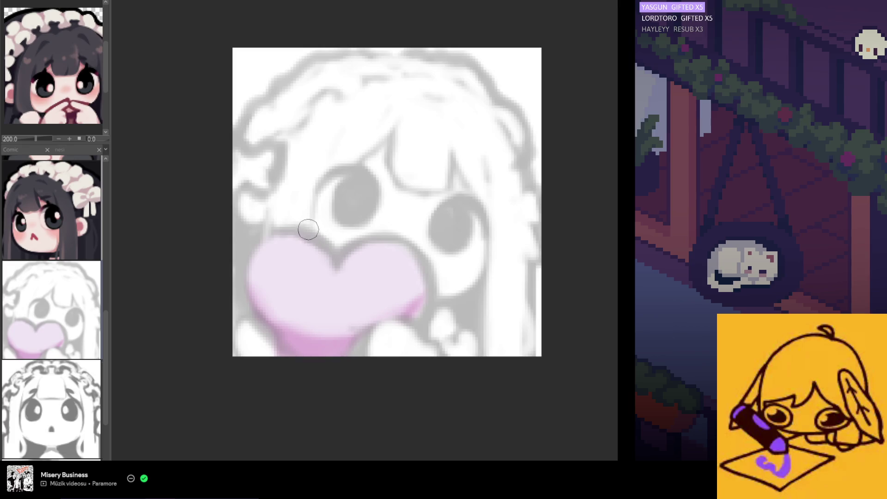
Stroke a black lash arc over the left eye, undoing and retrying until its curve sits right.
{"action": "mouse_move", "coordinate": [316, 184]}
{"action": "left_mouse_down"}
{"action": "mouse_move", "coordinate": [340, 166]}
{"action": "mouse_move", "coordinate": [366, 187]}
{"action": "left_mouse_up"}
{"action": "key", "text": "ctrl+z"}
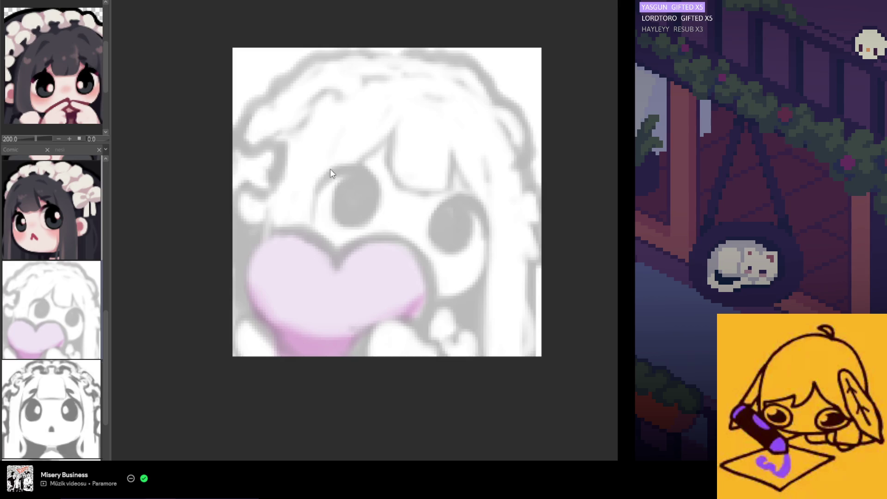
{"action": "left_click_drag", "start_coordinate": [322, 182], "coordinate": [375, 190]}
{"action": "key", "text": "ctrl+z"}
{"action": "left_click_drag", "start_coordinate": [321, 184], "coordinate": [375, 189]}
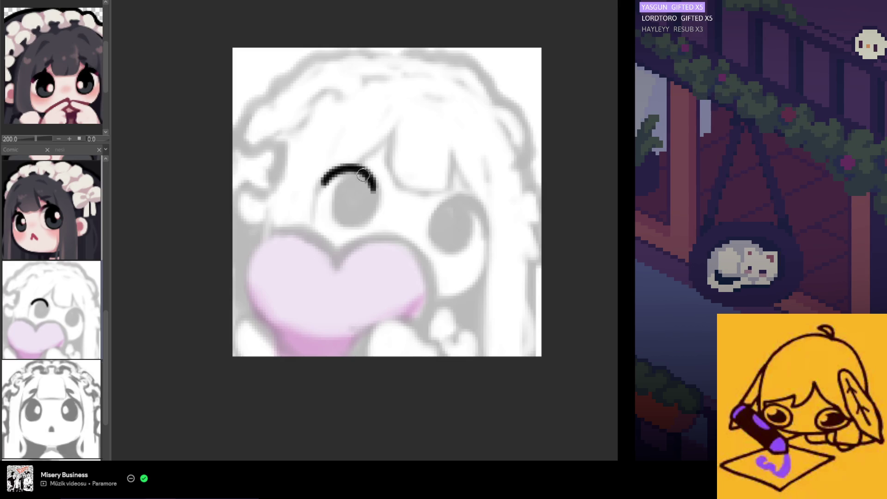
{"action": "key", "text": "ctrl+z"}
{"action": "mouse_move", "coordinate": [321, 182]}
{"action": "left_mouse_down"}
{"action": "mouse_move", "coordinate": [375, 188]}
{"action": "mouse_move", "coordinate": [376, 202]}
{"action": "left_mouse_up"}
{"action": "key", "text": "ctrl+z"}
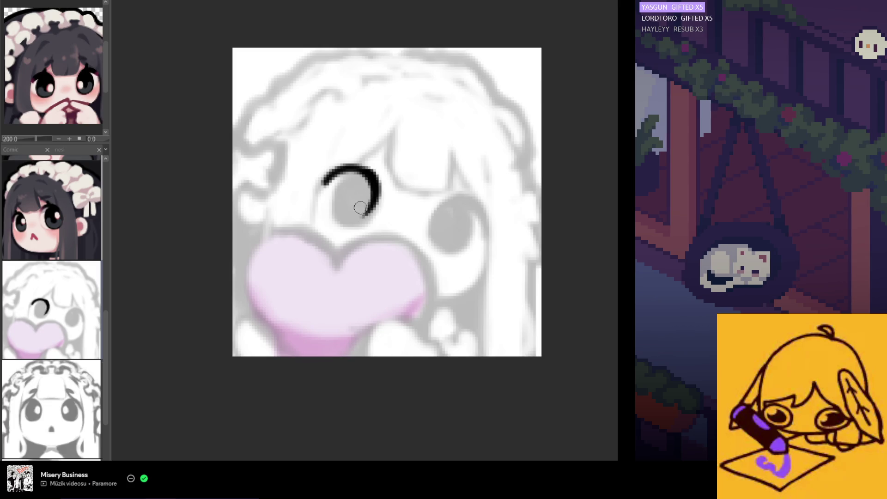
Thicken the top of the left lash arc after discarding darker fill strokes, then mirror the view.
{"action": "left_click_drag", "start_coordinate": [336, 179], "coordinate": [350, 216]}
{"action": "key", "text": "ctrl+z"}
{"action": "mouse_move", "coordinate": [331, 177]}
{"action": "left_mouse_down"}
{"action": "mouse_move", "coordinate": [348, 217]}
{"action": "mouse_move", "coordinate": [360, 188]}
{"action": "mouse_move", "coordinate": [350, 218]}
{"action": "left_mouse_up"}
{"action": "key", "text": "ctrl+z"}
{"action": "mouse_move", "coordinate": [363, 180]}
{"action": "left_mouse_down"}
{"action": "mouse_move", "coordinate": [345, 197]}
{"action": "mouse_move", "coordinate": [358, 193]}
{"action": "mouse_move", "coordinate": [348, 220]}
{"action": "mouse_move", "coordinate": [356, 188]}
{"action": "left_mouse_up"}
{"action": "key", "text": "ctrl+z"}
{"action": "key", "text": "ctrl+z"}
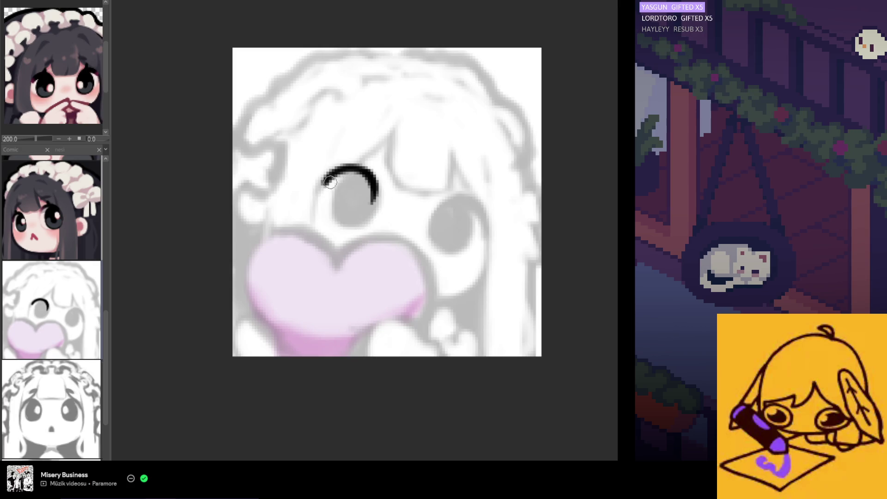
{"action": "left_click_drag", "start_coordinate": [326, 184], "coordinate": [377, 190]}
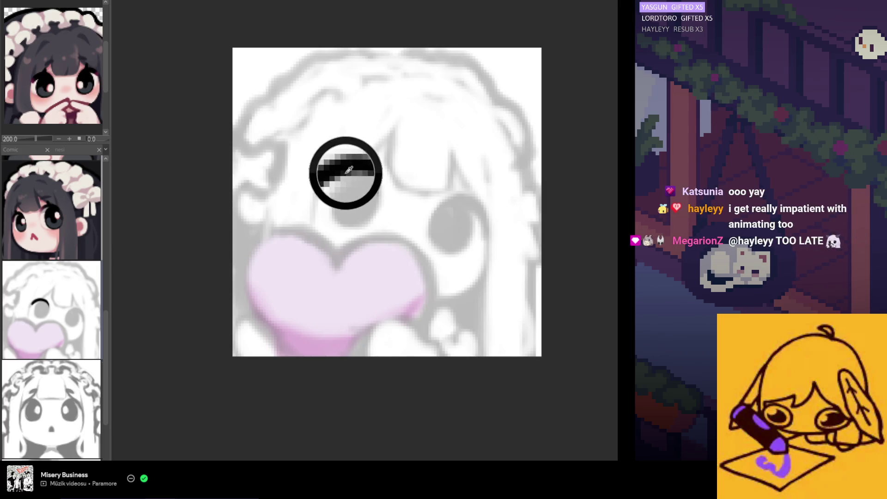
{"action": "key", "text": "h"}
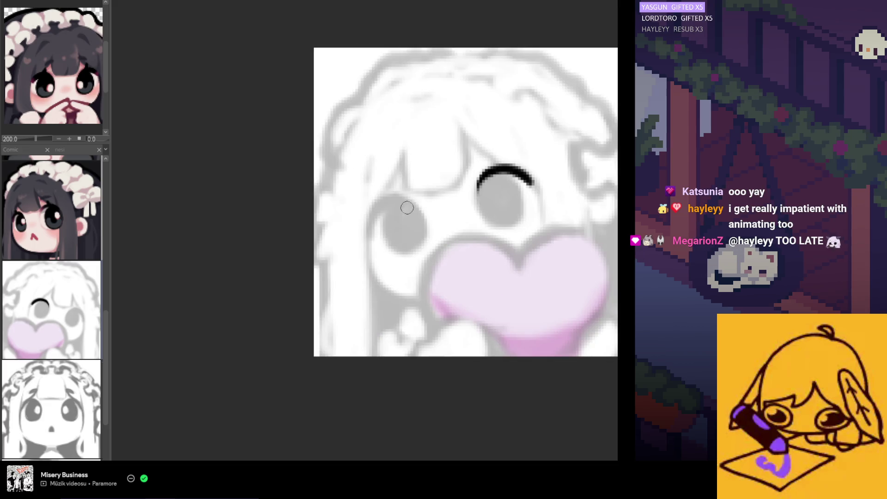
On the mirrored view, ink the right eye's matching lash arc through repeated retries, then unflip.
{"action": "left_click_drag", "start_coordinate": [384, 201], "coordinate": [371, 236]}
{"action": "key", "text": "ctrl+z"}
{"action": "left_click_drag", "start_coordinate": [413, 205], "coordinate": [368, 235]}
{"action": "key", "text": "ctrl+z"}
{"action": "left_click_drag", "start_coordinate": [413, 203], "coordinate": [371, 237]}
{"action": "key", "text": "ctrl+z"}
{"action": "left_click_drag", "start_coordinate": [413, 203], "coordinate": [371, 236]}
{"action": "key", "text": "ctrl+z"}
{"action": "left_click_drag", "start_coordinate": [412, 203], "coordinate": [367, 236]}
{"action": "key", "text": "ctrl+z"}
{"action": "left_click_drag", "start_coordinate": [411, 203], "coordinate": [366, 234]}
{"action": "key", "text": "ctrl+z"}
{"action": "left_click_drag", "start_coordinate": [413, 202], "coordinate": [368, 236]}
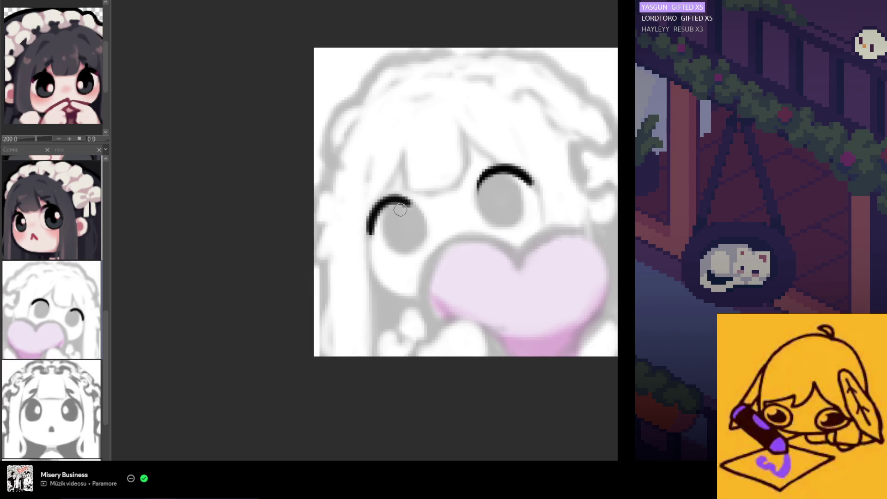
{"action": "key", "text": "h"}
{"action": "scroll", "coordinate": [342, 250], "scroll_direction": "down", "scroll_amount": 1}
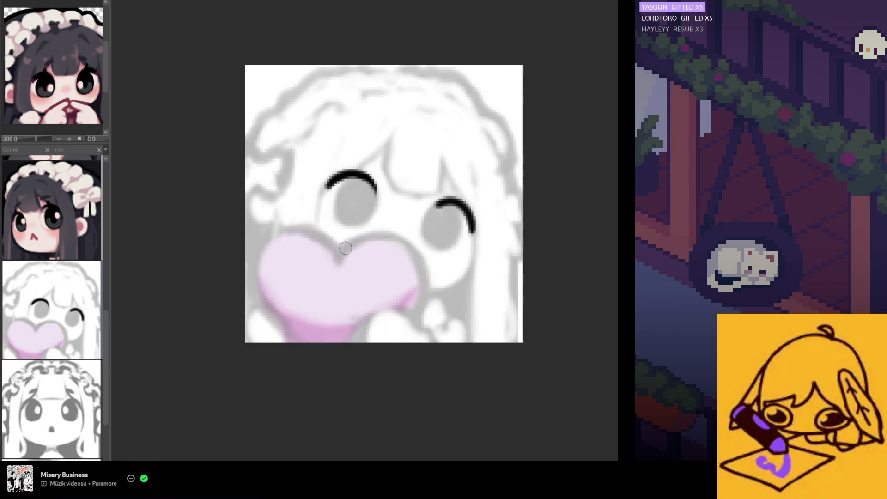
{"action": "scroll", "coordinate": [342, 250], "scroll_direction": "down", "scroll_amount": 1}
{"action": "scroll", "coordinate": [374, 169], "scroll_direction": "up", "scroll_amount": 2}
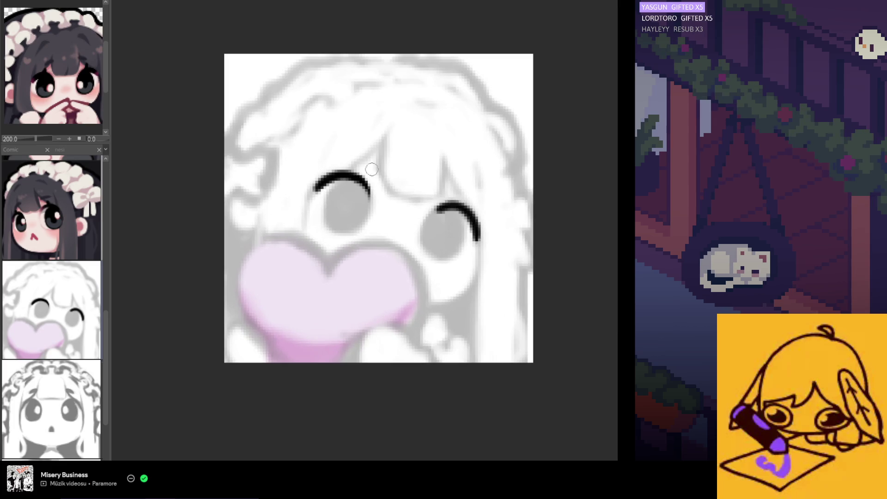
Thicken the left lash end and extend the right eye's arc leftward with an adjusted brush size.
{"action": "left_click_drag", "start_coordinate": [349, 173], "coordinate": [372, 200]}
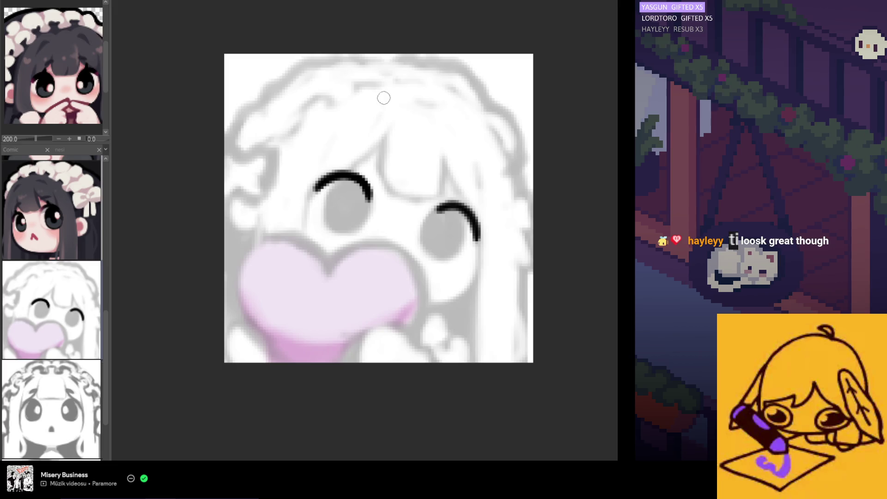
{"action": "scroll", "coordinate": [398, 103], "scroll_direction": "down", "scroll_amount": 2}
{"action": "scroll", "coordinate": [350, 141], "scroll_direction": "up", "scroll_amount": 1}
{"action": "scroll", "coordinate": [338, 155], "scroll_direction": "up", "scroll_amount": 1}
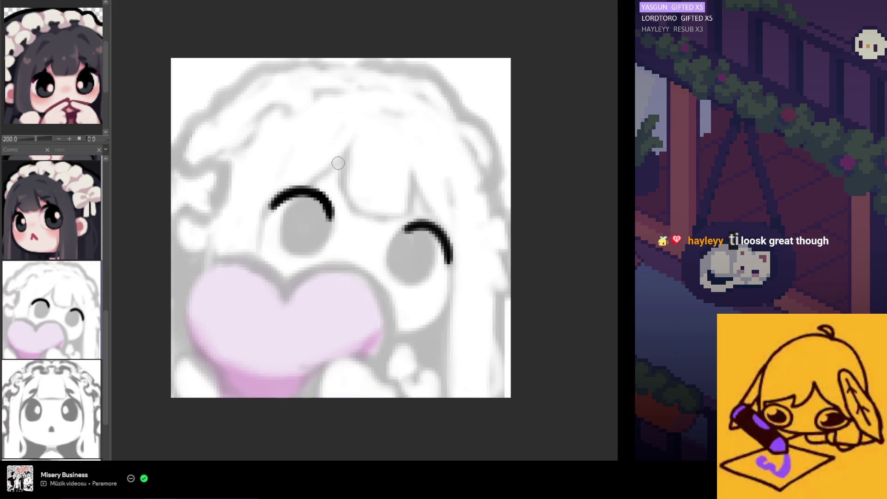
{"action": "left_click_drag", "start_coordinate": [305, 201], "coordinate": [310, 200]}
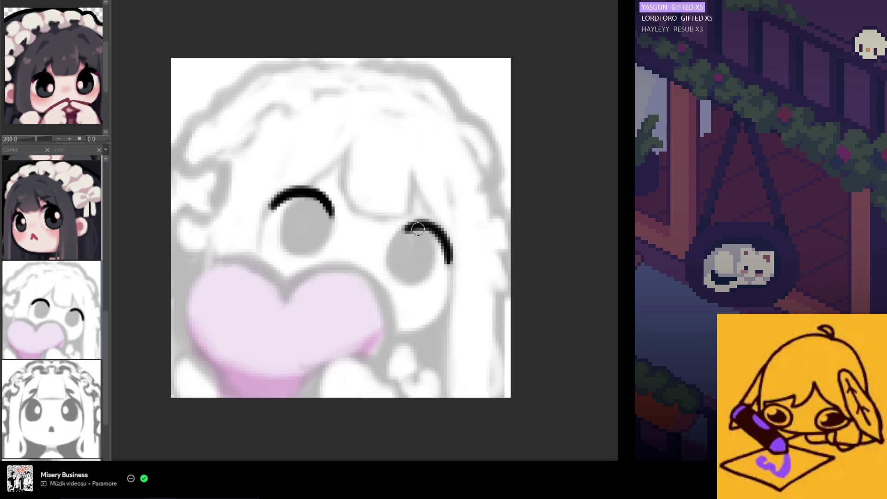
{"action": "left_click_drag", "start_coordinate": [396, 237], "coordinate": [421, 236]}
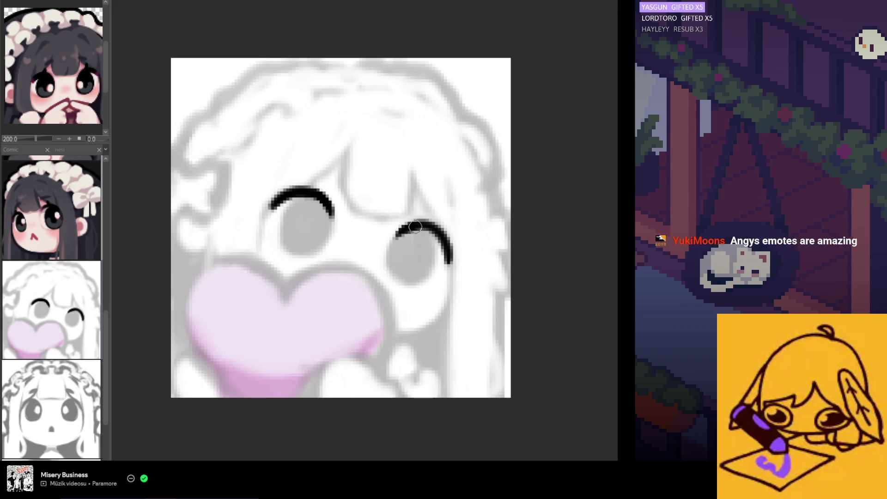
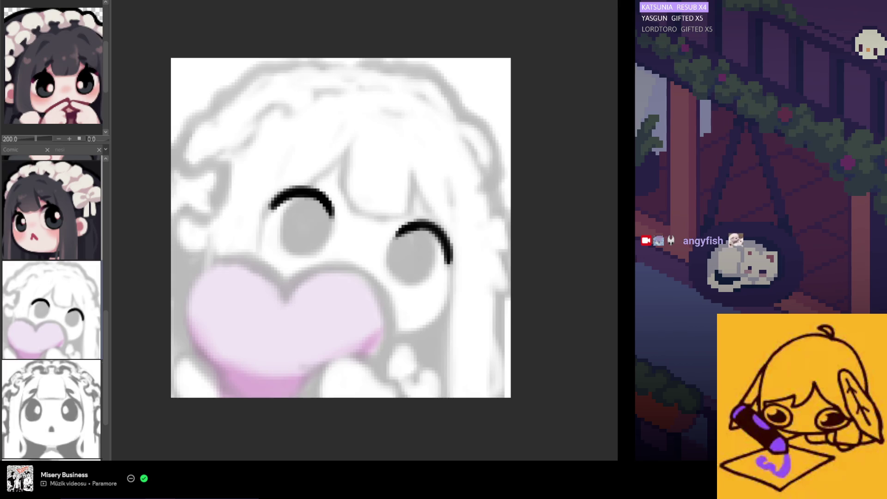
{"action": "scroll", "coordinate": [366, 294], "scroll_direction": "down", "scroll_amount": 1}
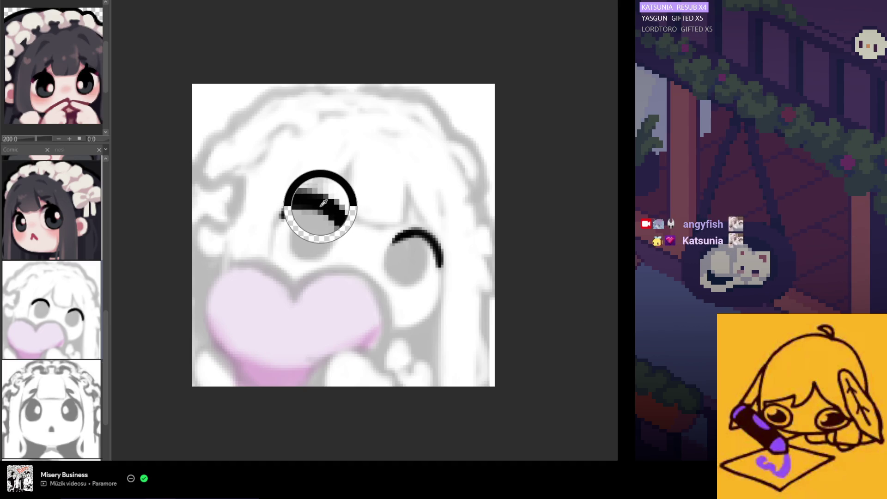
Trial the left pupil stroke beneath the lash arc, undoing each attempt that misses.
{"action": "mouse_move", "coordinate": [326, 208]}
{"action": "left_mouse_down"}
{"action": "mouse_move", "coordinate": [305, 236]}
{"action": "mouse_move", "coordinate": [312, 253]}
{"action": "left_mouse_up"}
{"action": "key", "text": "ctrl+z"}
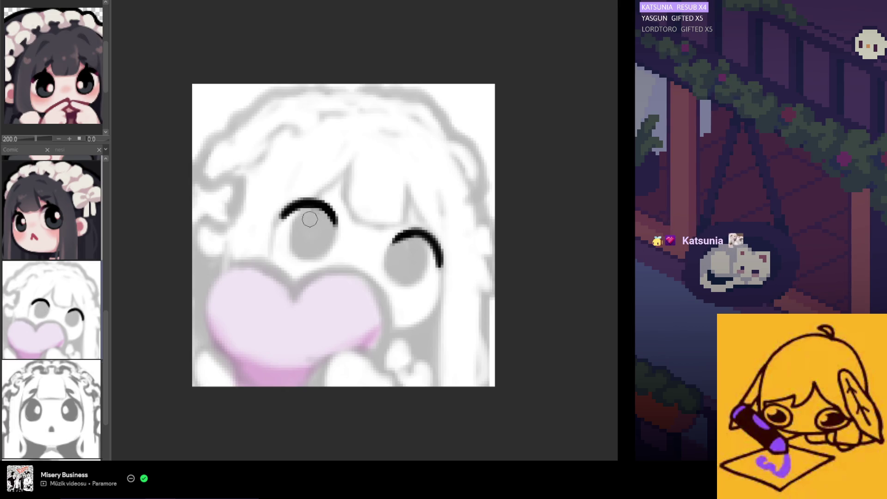
{"action": "left_click_drag", "start_coordinate": [299, 223], "coordinate": [305, 253]}
{"action": "key", "text": "ctrl+z"}
{"action": "left_click_drag", "start_coordinate": [305, 208], "coordinate": [304, 257]}
{"action": "key", "text": "ctrl+z"}
{"action": "left_click_drag", "start_coordinate": [303, 216], "coordinate": [299, 256]}
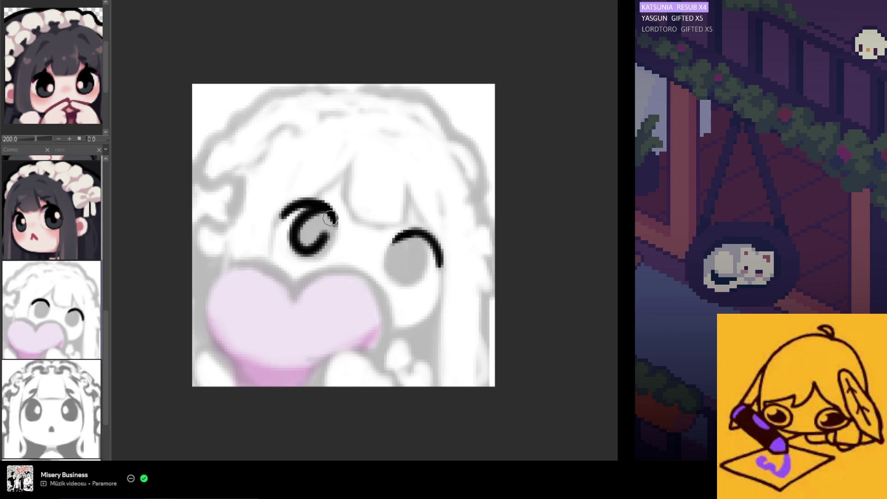
{"action": "key", "text": "ctrl+z"}
{"action": "mouse_move", "coordinate": [308, 210]}
{"action": "left_mouse_down"}
{"action": "mouse_move", "coordinate": [293, 235]}
{"action": "mouse_move", "coordinate": [326, 229]}
{"action": "mouse_move", "coordinate": [312, 253]}
{"action": "mouse_move", "coordinate": [297, 237]}
{"action": "mouse_move", "coordinate": [307, 233]}
{"action": "mouse_move", "coordinate": [304, 254]}
{"action": "left_mouse_up"}
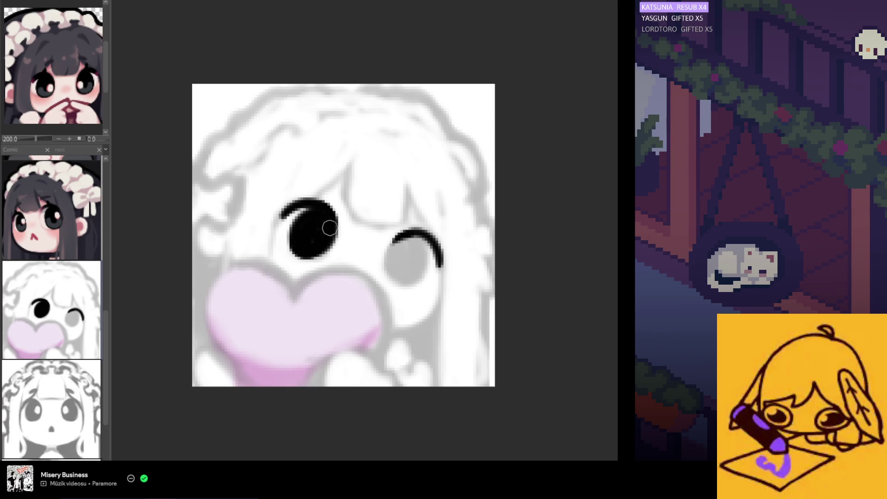
{"action": "key", "text": "ctrl+z"}
{"action": "key", "text": "ctrl+z"}
{"action": "key", "text": "ctrl+z"}
{"action": "key", "text": "ctrl+y"}
{"action": "key", "text": "ctrl+z"}
Paint and fill the left pupil solid black, touching up its lower edge.
{"action": "mouse_move", "coordinate": [321, 211]}
{"action": "left_mouse_down"}
{"action": "mouse_move", "coordinate": [329, 211]}
{"action": "mouse_move", "coordinate": [291, 232]}
{"action": "mouse_move", "coordinate": [326, 227]}
{"action": "mouse_move", "coordinate": [294, 240]}
{"action": "mouse_move", "coordinate": [336, 225]}
{"action": "mouse_move", "coordinate": [322, 243]}
{"action": "mouse_move", "coordinate": [326, 236]}
{"action": "left_mouse_up"}
{"action": "key", "text": "ctrl+z"}
{"action": "key", "text": "ctrl+z"}
{"action": "key", "text": "ctrl+z"}
{"action": "key", "text": "ctrl+z"}
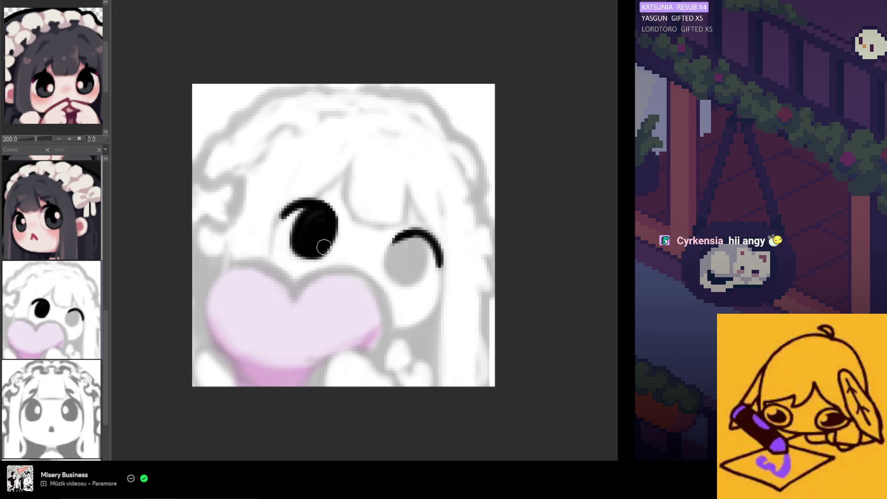
{"action": "left_click_drag", "start_coordinate": [323, 236], "coordinate": [317, 247]}
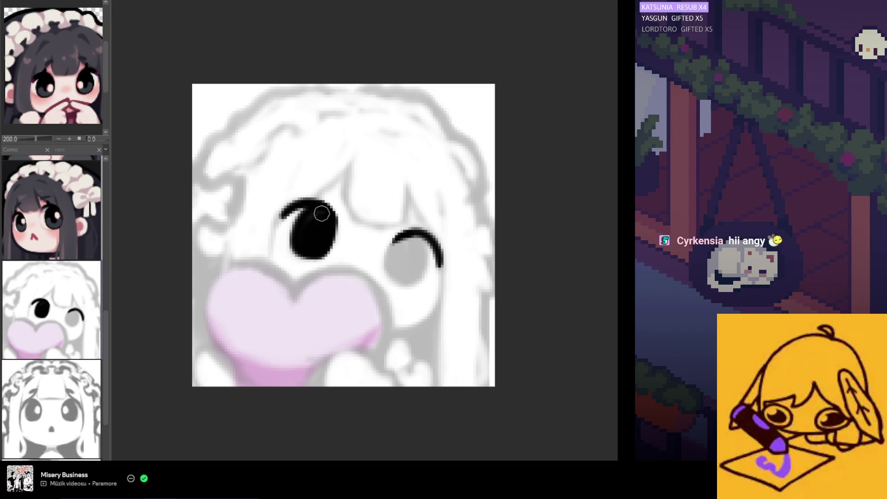
{"action": "left_click_drag", "start_coordinate": [321, 216], "coordinate": [317, 221]}
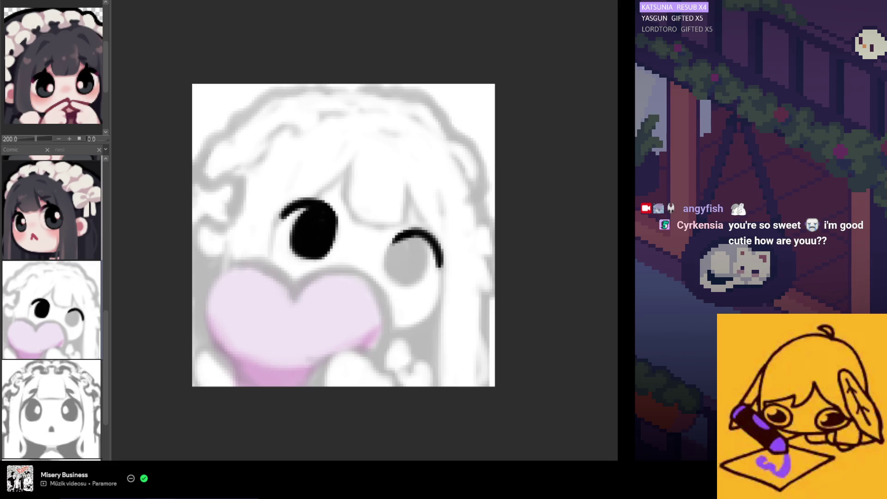
{"action": "scroll", "coordinate": [406, 265], "scroll_direction": "down", "scroll_amount": 2}
{"action": "key", "text": "ctrl+z"}
{"action": "key", "text": "ctrl+z"}
{"action": "key", "text": "ctrl+z"}
{"action": "key", "text": "ctrl+y"}
{"action": "key", "text": "ctrl+y"}
{"action": "key", "text": "ctrl+y"}
{"action": "scroll", "coordinate": [408, 279], "scroll_direction": "up", "scroll_amount": 2}
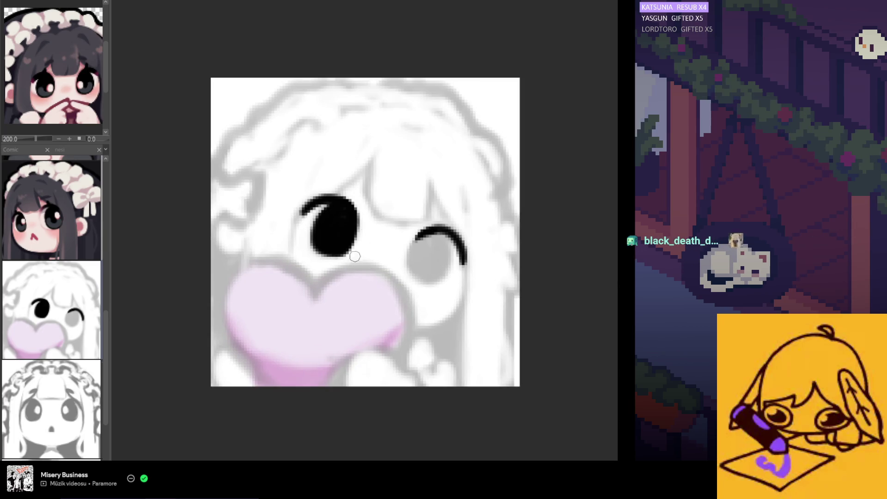
Undo the painted pupil and refill the left eye solid black with sampled black.
{"action": "key", "text": "ctrl+z"}
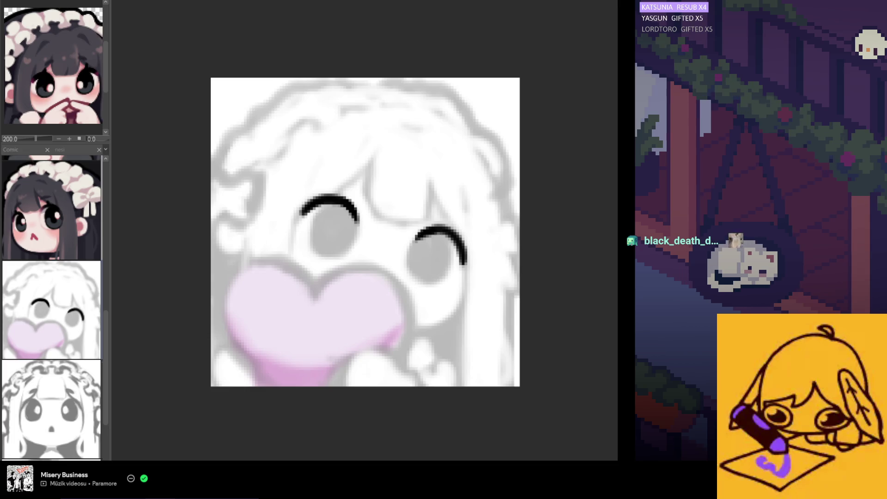
{"action": "key", "text": "ctrl+z"}
{"action": "key", "text": "ctrl+y"}
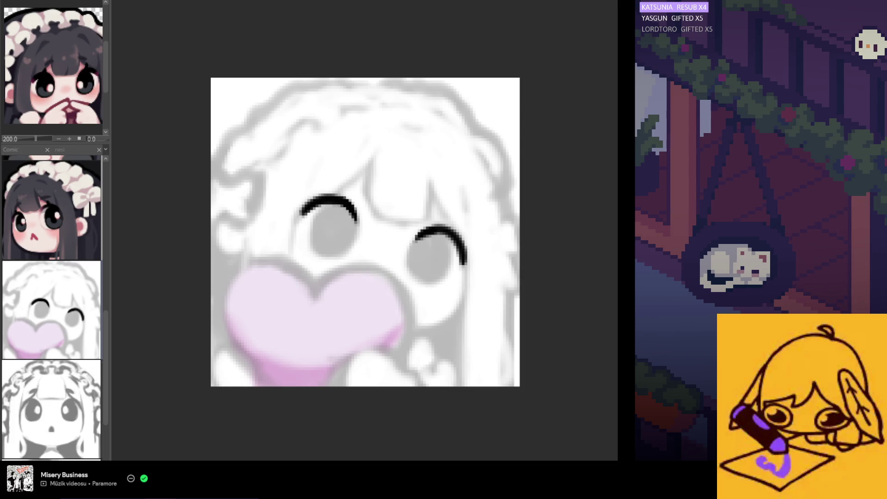
{"action": "left_click", "coordinate": [342, 205]}
{"action": "left_click", "coordinate": [332, 229]}
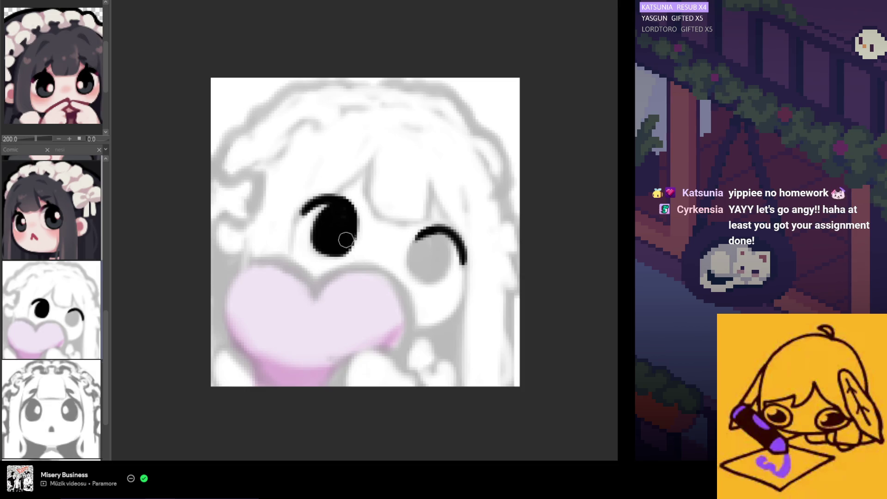
Mirror the view and outline the right pupil down its left side.
{"action": "key", "text": "h"}
{"action": "key", "text": "h"}
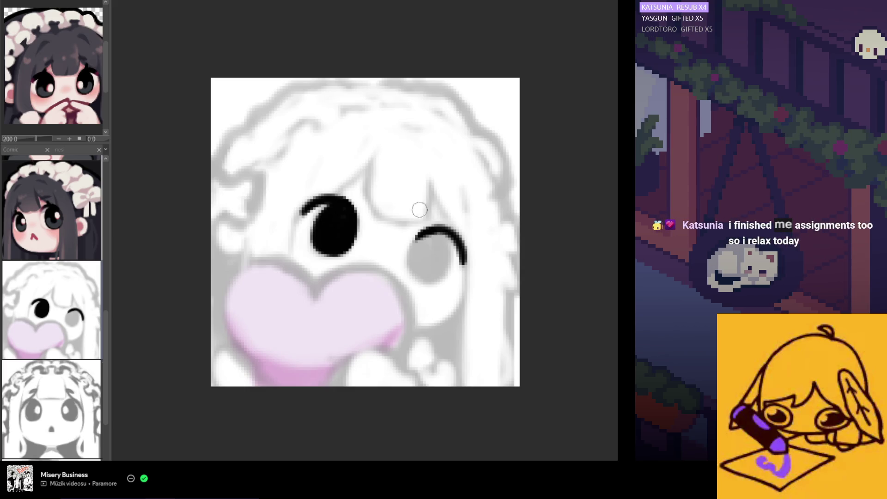
{"action": "mouse_move", "coordinate": [420, 232]}
{"action": "left_mouse_down"}
{"action": "mouse_move", "coordinate": [416, 269]}
{"action": "mouse_move", "coordinate": [430, 239]}
{"action": "mouse_move", "coordinate": [417, 278]}
{"action": "mouse_move", "coordinate": [435, 234]}
{"action": "mouse_move", "coordinate": [423, 270]}
{"action": "mouse_move", "coordinate": [450, 249]}
{"action": "mouse_move", "coordinate": [430, 265]}
{"action": "mouse_move", "coordinate": [428, 251]}
{"action": "mouse_move", "coordinate": [437, 249]}
{"action": "left_mouse_up"}
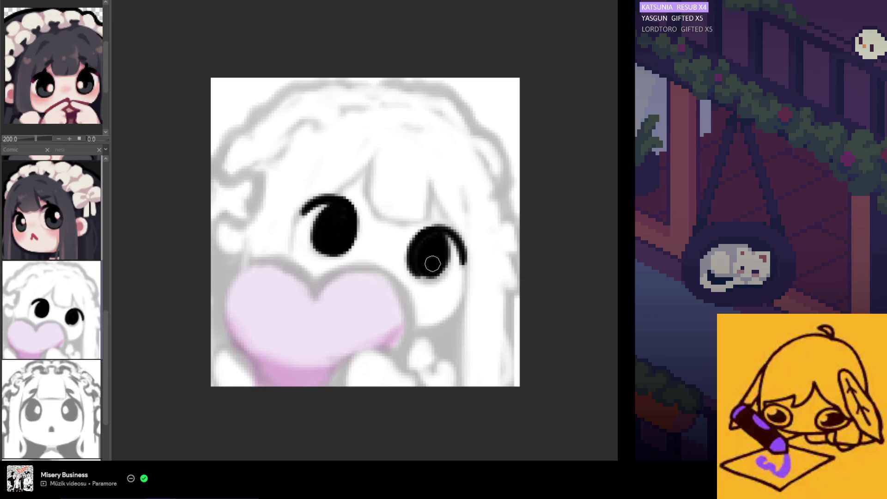
Fill the right pupil solid black and tidy the pupil edges while flipping the view to check.
{"action": "mouse_move", "coordinate": [416, 261]}
{"action": "left_mouse_down"}
{"action": "mouse_move", "coordinate": [434, 275]}
{"action": "mouse_move", "coordinate": [450, 271]}
{"action": "left_mouse_up"}
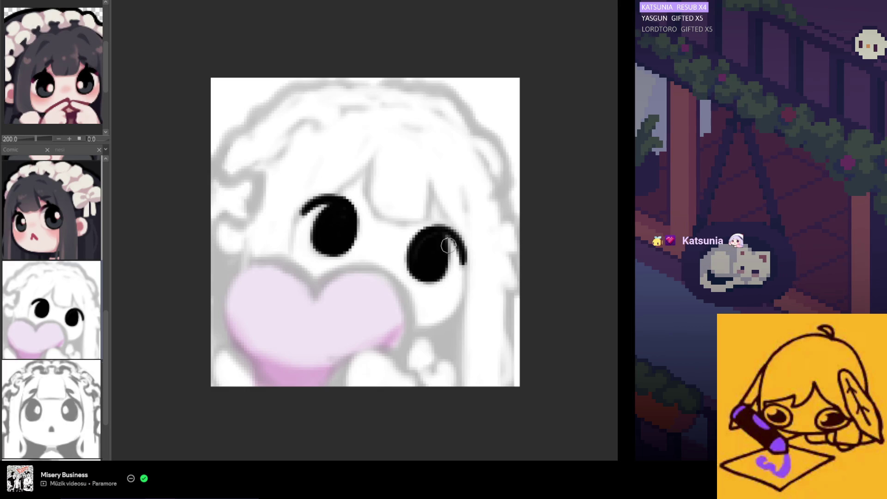
{"action": "key", "text": "m"}
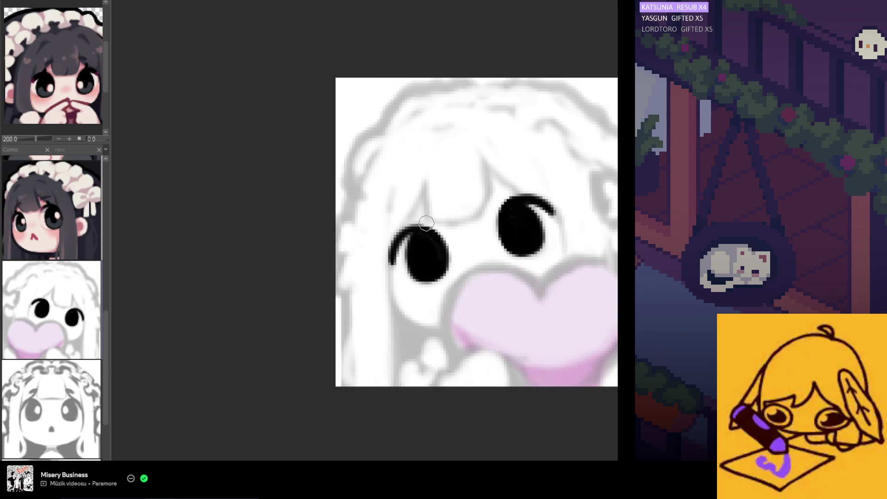
{"action": "left_click", "coordinate": [422, 261], "text": "alt"}
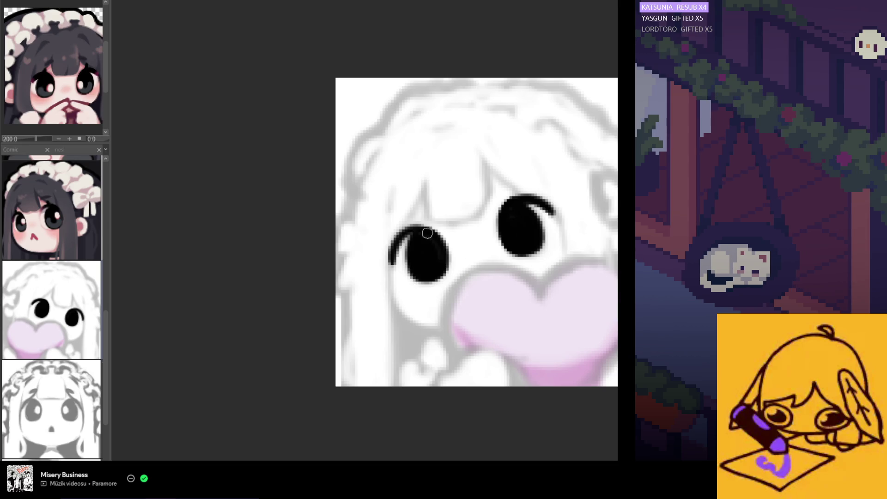
{"action": "left_click", "coordinate": [421, 248], "text": "alt"}
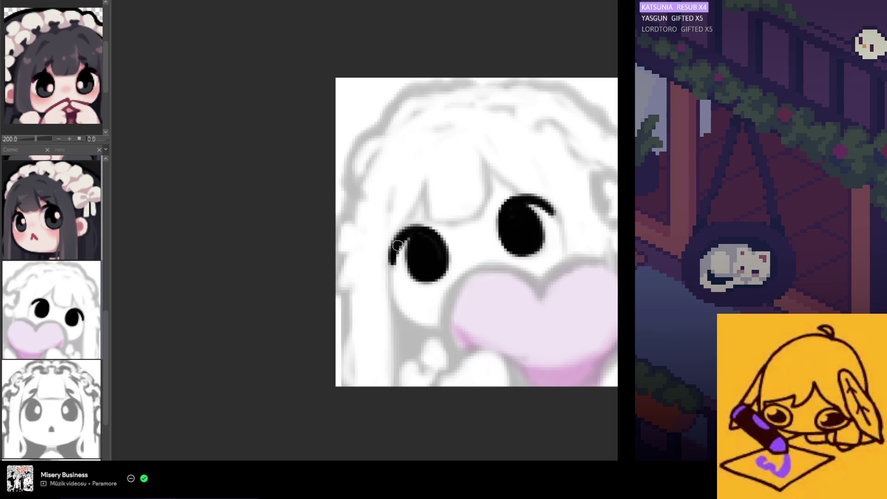
{"action": "left_click_drag", "start_coordinate": [409, 234], "coordinate": [437, 234]}
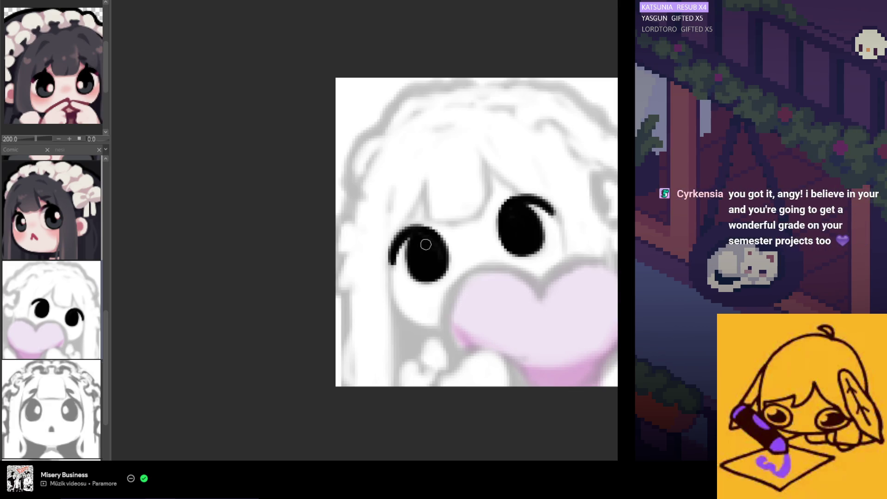
{"action": "key", "text": "h"}
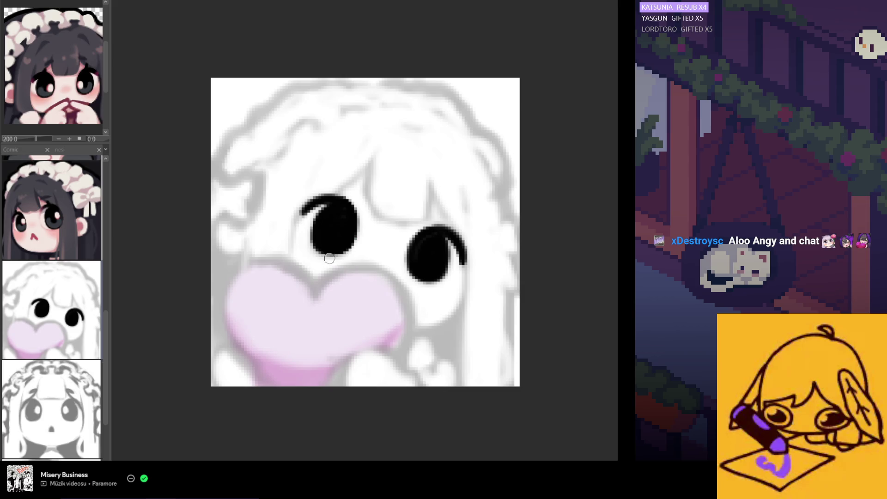
{"action": "key", "text": "ctrl+z"}
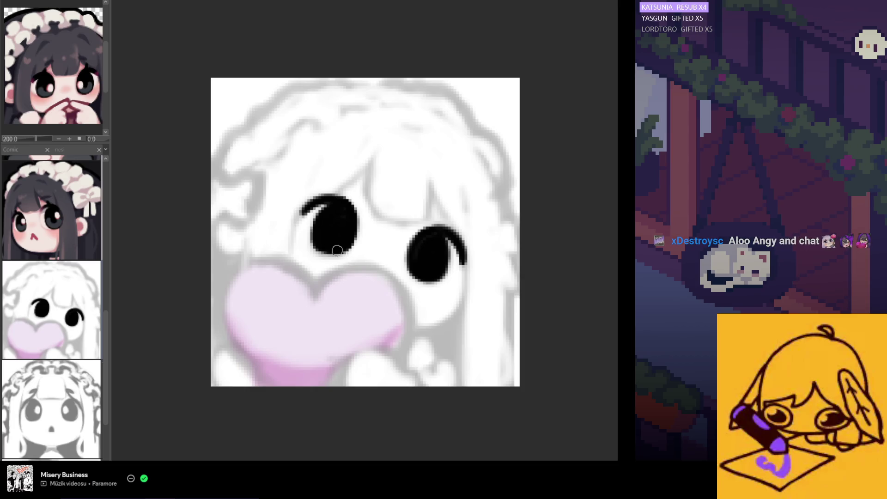
{"action": "key", "text": "h"}
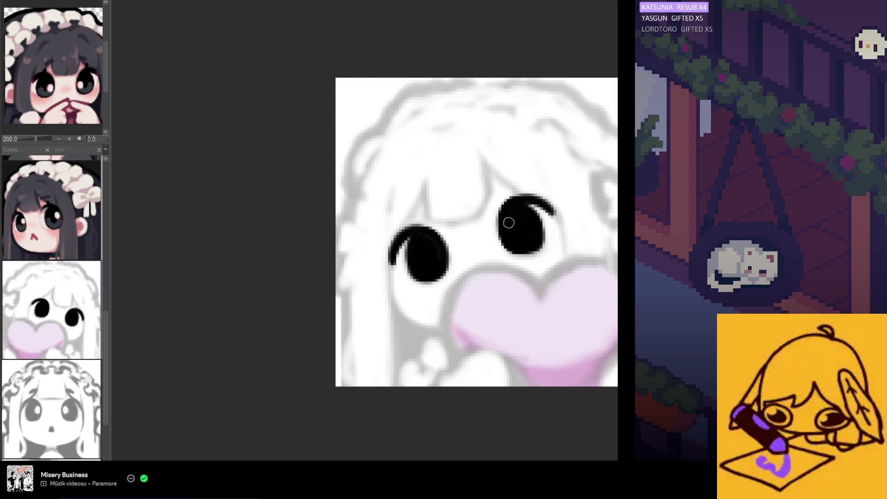
{"action": "scroll", "coordinate": [451, 234], "scroll_direction": "down", "scroll_amount": 1}
{"action": "scroll", "coordinate": [384, 245], "scroll_direction": "down", "scroll_amount": 2}
{"action": "scroll", "coordinate": [443, 239], "scroll_direction": "up", "scroll_amount": 2}
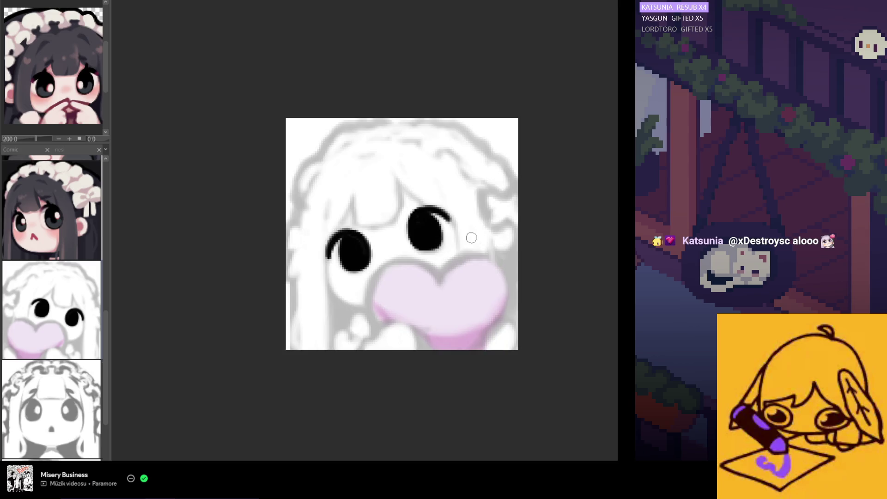
{"action": "scroll", "coordinate": [445, 243], "scroll_direction": "up", "scroll_amount": 1}
{"action": "scroll", "coordinate": [445, 244], "scroll_direction": "up", "scroll_amount": 1}
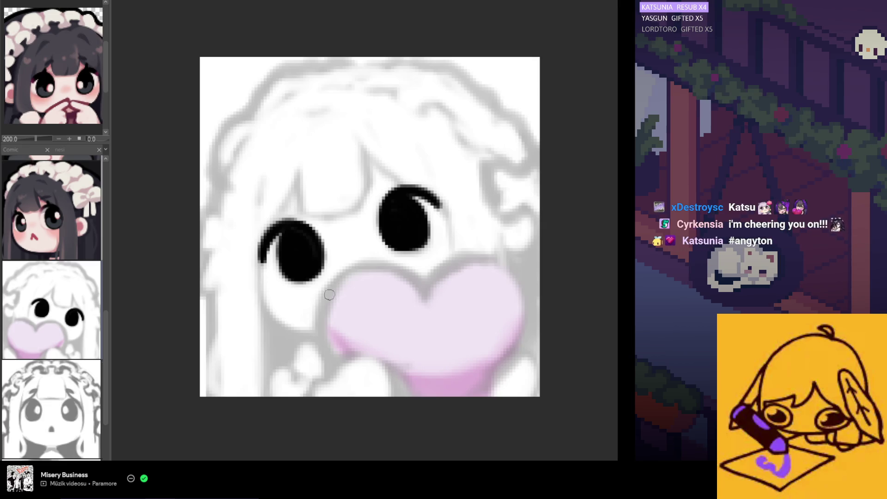
Draw the black line curving down along the left eye's outer edge, retrying until it sits right.
{"action": "left_click_drag", "start_coordinate": [263, 262], "coordinate": [267, 308]}
{"action": "key", "text": "ctrl+z"}
{"action": "left_click_drag", "start_coordinate": [262, 256], "coordinate": [268, 313]}
{"action": "key", "text": "ctrl+z"}
{"action": "left_click_drag", "start_coordinate": [260, 260], "coordinate": [268, 313]}
{"action": "key", "text": "ctrl+z"}
{"action": "left_click_drag", "start_coordinate": [262, 258], "coordinate": [279, 317]}
{"action": "key", "text": "ctrl+z"}
{"action": "left_click_drag", "start_coordinate": [259, 259], "coordinate": [279, 318]}
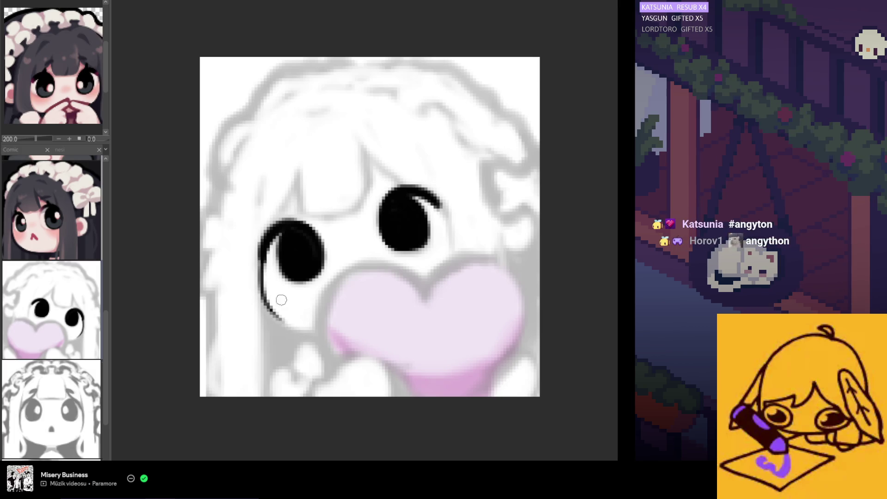
{"action": "key", "text": "ctrl+z"}
{"action": "left_click_drag", "start_coordinate": [262, 248], "coordinate": [289, 330]}
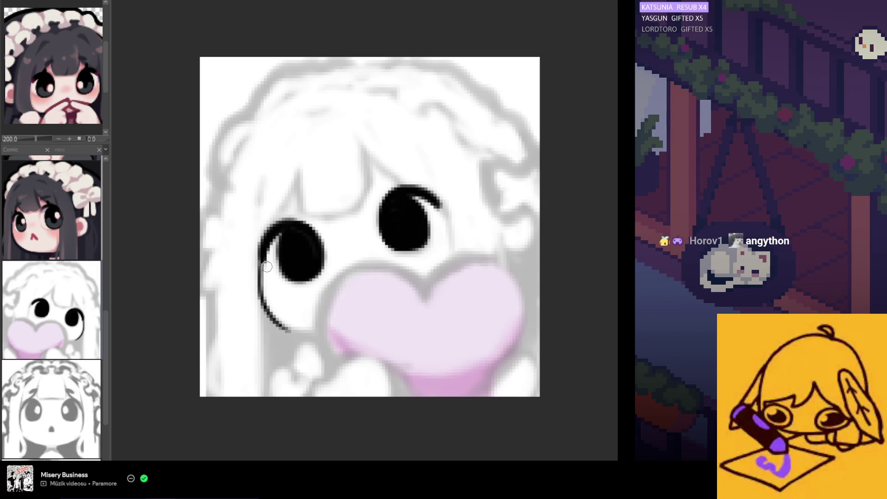
Add the curl's tail sweeping right under the left eye, redrawing it shorter and thinner.
{"action": "left_click_drag", "start_coordinate": [273, 316], "coordinate": [318, 333]}
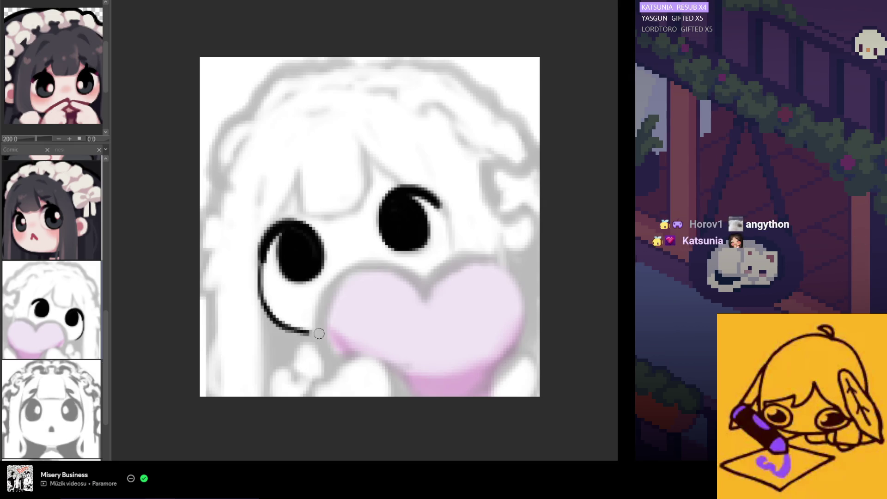
{"action": "key", "text": "ctrl+z"}
{"action": "left_click_drag", "start_coordinate": [261, 294], "coordinate": [303, 342]}
{"action": "key", "text": "ctrl+z"}
{"action": "left_click_drag", "start_coordinate": [263, 298], "coordinate": [316, 334]}
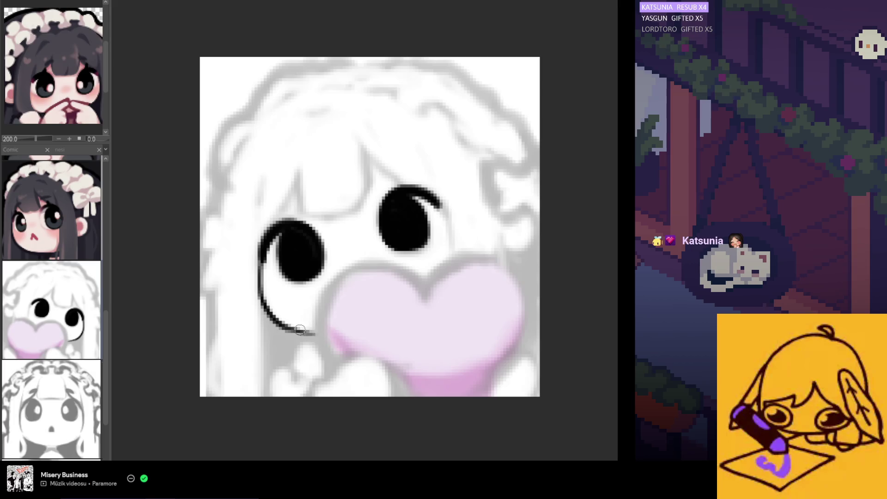
{"action": "key", "text": "ctrl+z"}
{"action": "left_click_drag", "start_coordinate": [286, 326], "coordinate": [346, 337]}
{"action": "key", "text": "ctrl+z"}
{"action": "left_click_drag", "start_coordinate": [282, 323], "coordinate": [338, 338]}
{"action": "key", "text": "ctrl+z"}
{"action": "key", "text": "ctrl+z"}
{"action": "left_click_drag", "start_coordinate": [277, 316], "coordinate": [338, 340]}
{"action": "key", "text": "ctrl+z"}
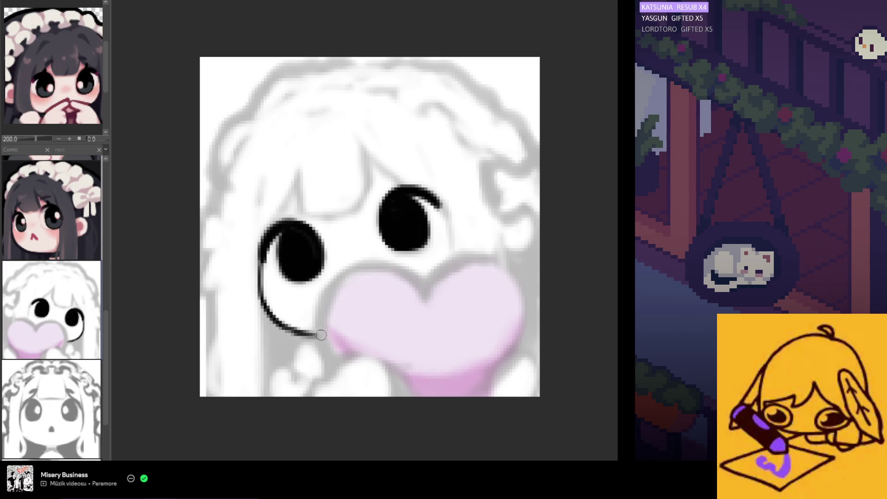
{"action": "key", "text": "ctrl+z"}
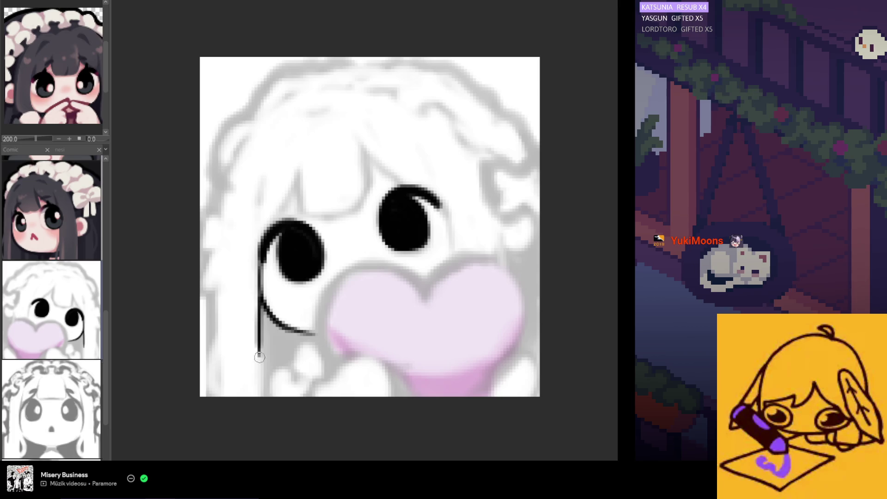
Draw a thick vertical hair line below the left eye to the canvas bottom, joined to the curl.
{"action": "left_click_drag", "start_coordinate": [259, 284], "coordinate": [260, 367]}
{"action": "key", "text": "ctrl+z"}
{"action": "left_click_drag", "start_coordinate": [260, 291], "coordinate": [260, 385]}
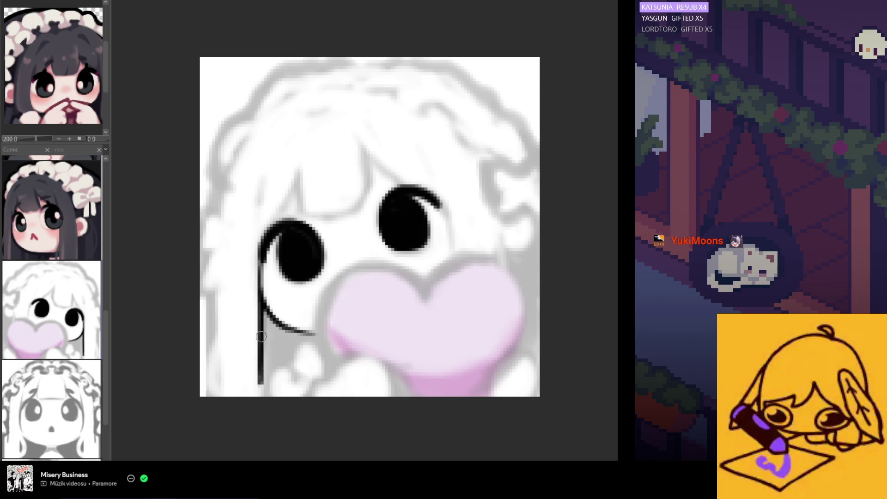
{"action": "left_click_drag", "start_coordinate": [262, 315], "coordinate": [262, 397]}
{"action": "mouse_move", "coordinate": [271, 335]}
{"action": "left_mouse_down"}
{"action": "mouse_move", "coordinate": [266, 312]}
{"action": "mouse_move", "coordinate": [276, 327]}
{"action": "left_mouse_up"}
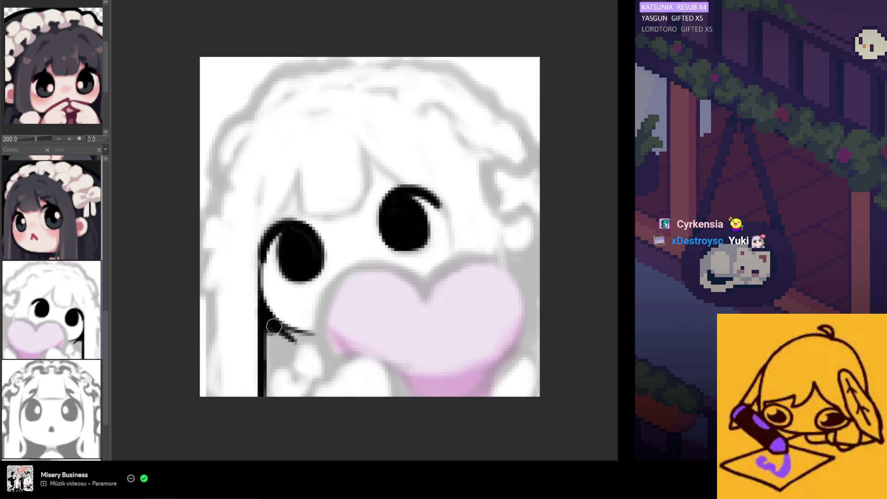
Paint the hair under the curl solid black down to the bottom of the canvas.
{"action": "mouse_move", "coordinate": [269, 327]}
{"action": "left_mouse_down"}
{"action": "mouse_move", "coordinate": [316, 339]}
{"action": "mouse_move", "coordinate": [287, 373]}
{"action": "mouse_move", "coordinate": [277, 371]}
{"action": "left_mouse_up"}
{"action": "left_click_drag", "start_coordinate": [283, 340], "coordinate": [283, 394]}
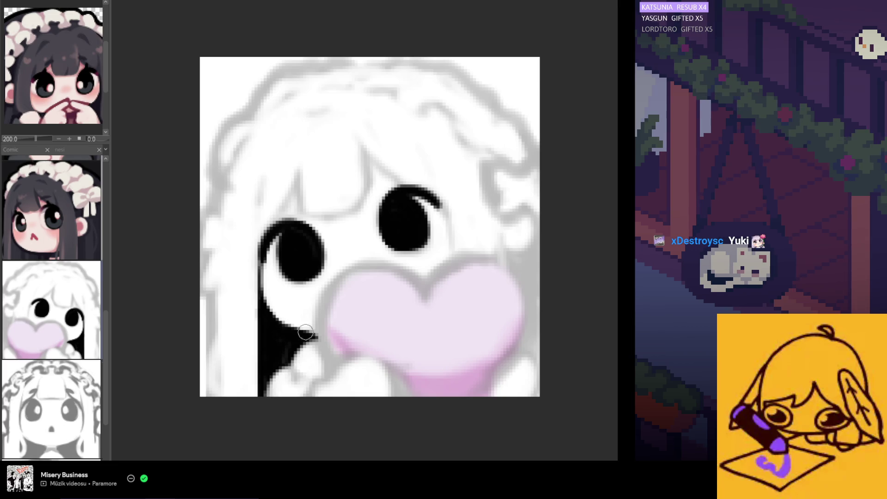
{"action": "mouse_move", "coordinate": [293, 343]}
{"action": "left_mouse_down"}
{"action": "mouse_move", "coordinate": [280, 386]}
{"action": "mouse_move", "coordinate": [308, 371]}
{"action": "left_mouse_up"}
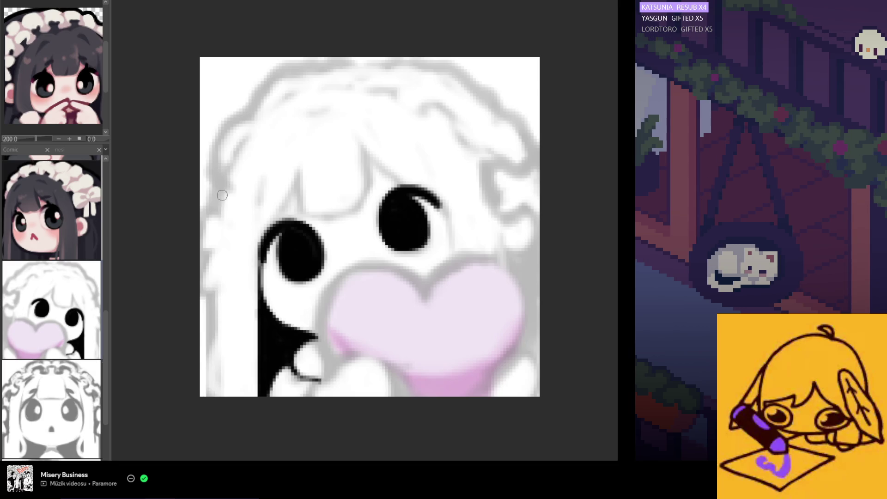
Draw a long black hair line down the left canvas edge, redrawing until the weight is right.
{"action": "left_click_drag", "start_coordinate": [219, 192], "coordinate": [211, 427]}
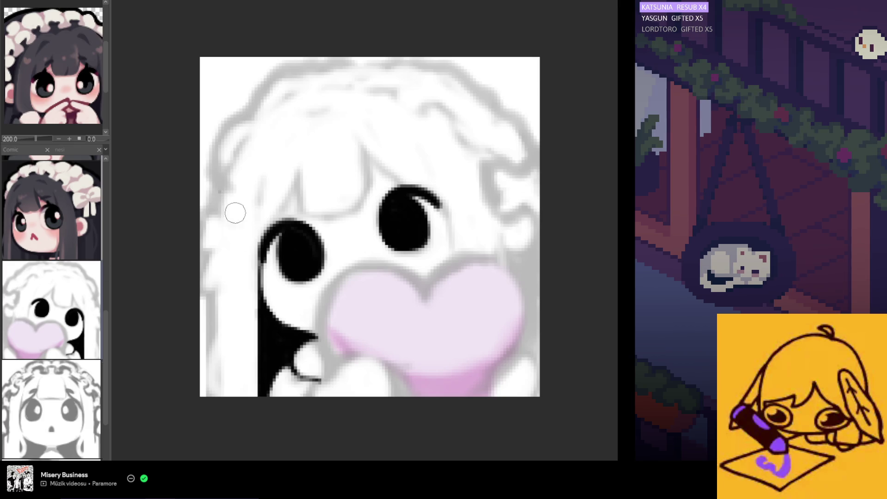
{"action": "left_click_drag", "start_coordinate": [219, 182], "coordinate": [207, 395]}
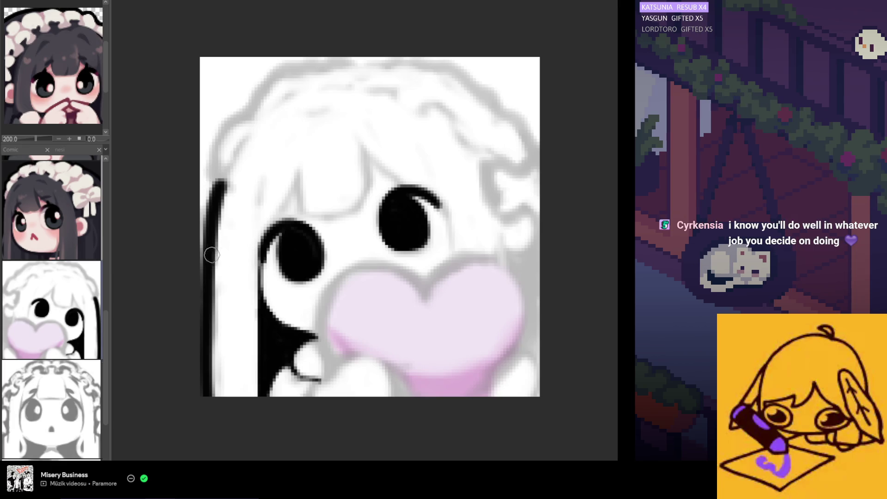
{"action": "key", "text": "ctrl+z"}
{"action": "left_click_drag", "start_coordinate": [224, 184], "coordinate": [202, 331]}
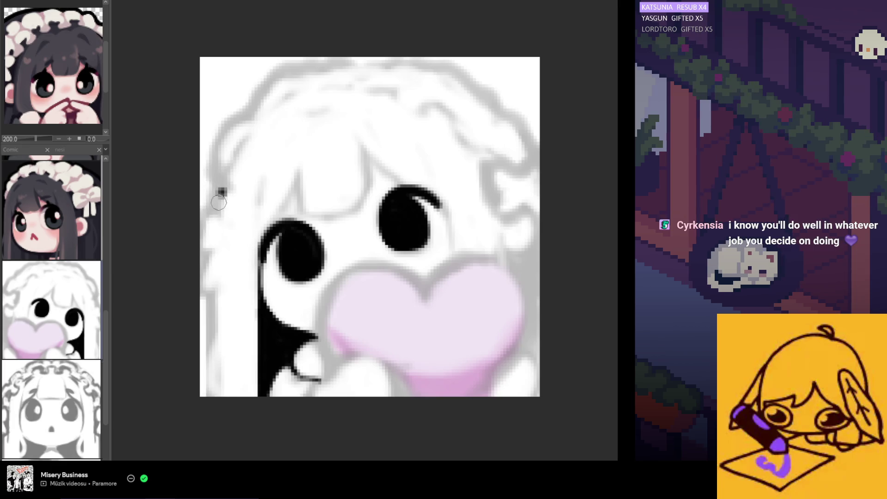
{"action": "key", "text": "ctrl+z"}
{"action": "left_click_drag", "start_coordinate": [220, 187], "coordinate": [208, 396]}
{"action": "key", "text": "ctrl+z"}
{"action": "left_click_drag", "start_coordinate": [225, 188], "coordinate": [213, 395]}
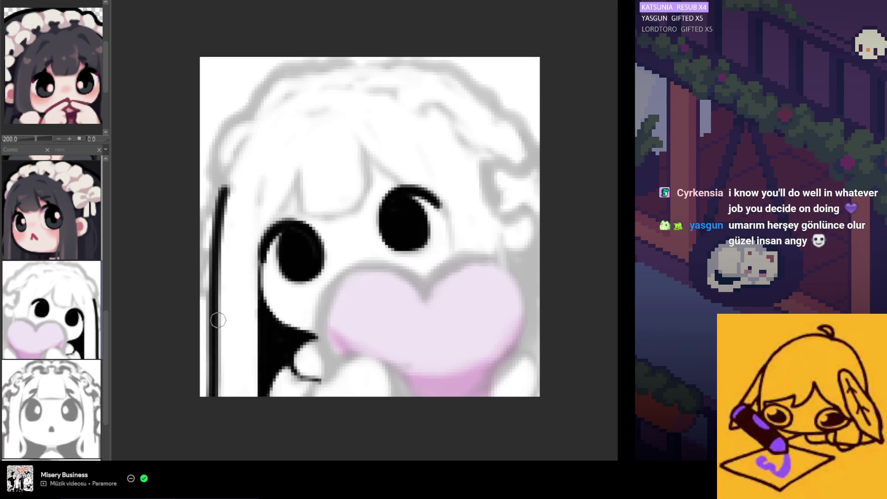
{"action": "key", "text": "ctrl+z"}
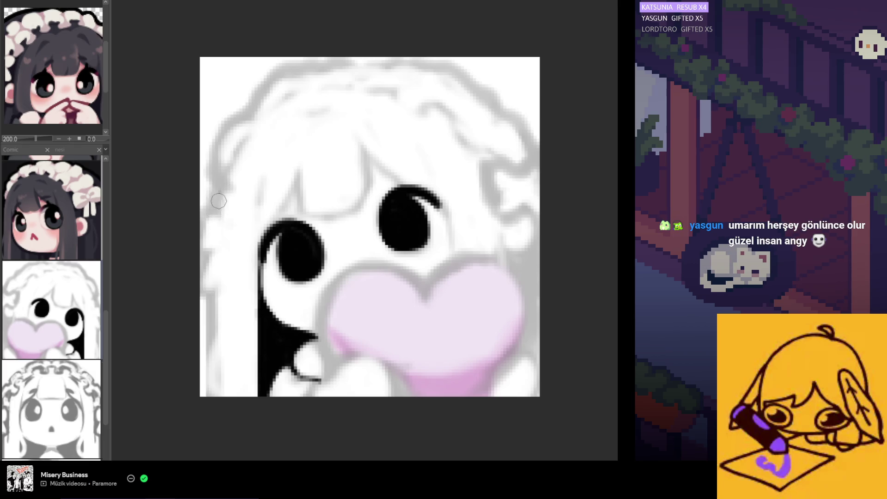
{"action": "left_click_drag", "start_coordinate": [224, 186], "coordinate": [210, 395]}
{"action": "key", "text": "ctrl+z"}
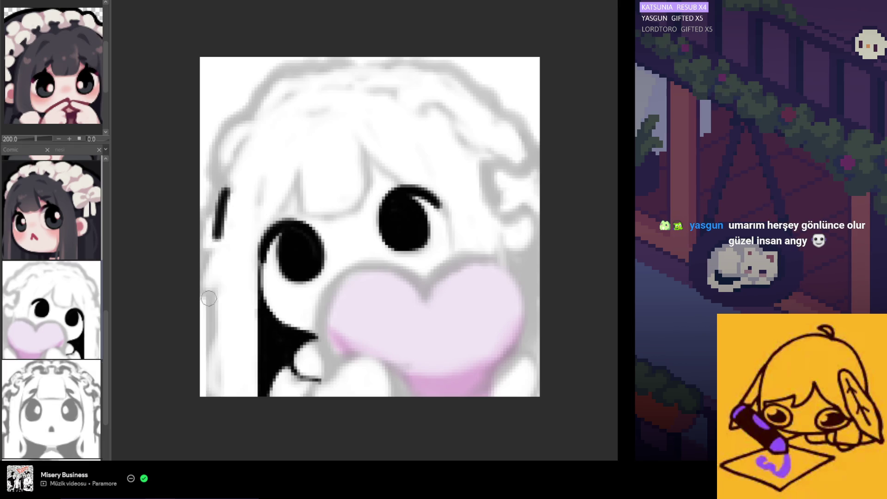
{"action": "left_click_drag", "start_coordinate": [224, 189], "coordinate": [214, 395]}
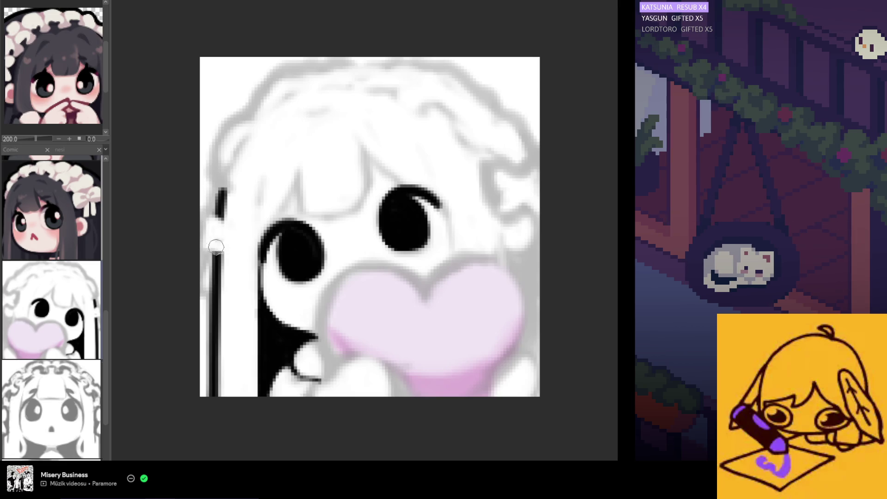
Erase a break in the left-edge line and reconnect it with refined black marks.
{"action": "mouse_move", "coordinate": [218, 245]}
{"action": "left_mouse_down"}
{"action": "mouse_move", "coordinate": [206, 290]}
{"action": "mouse_move", "coordinate": [219, 243]}
{"action": "left_mouse_up"}
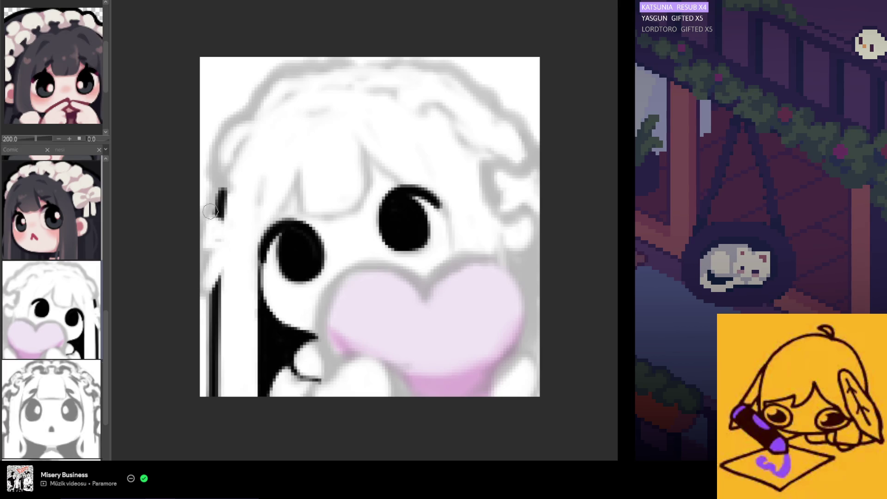
{"action": "mouse_move", "coordinate": [211, 218]}
{"action": "left_mouse_down"}
{"action": "mouse_move", "coordinate": [199, 267]}
{"action": "mouse_move", "coordinate": [205, 221]}
{"action": "mouse_move", "coordinate": [202, 236]}
{"action": "left_mouse_up"}
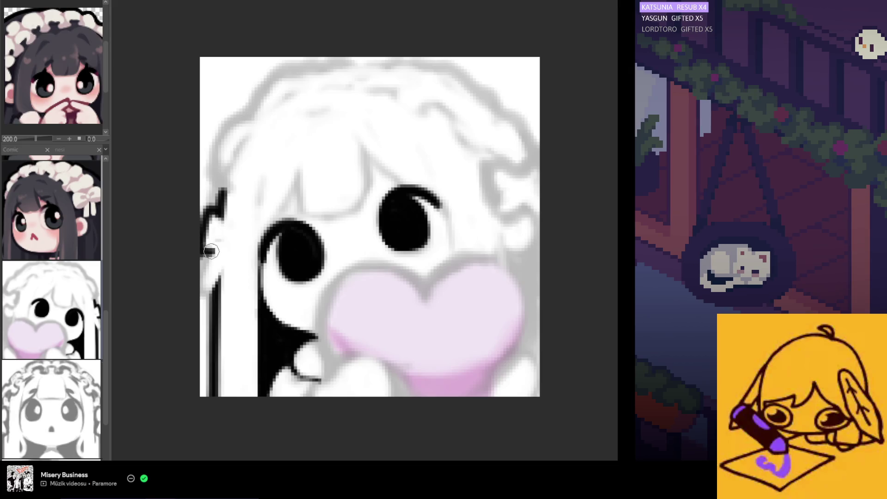
{"action": "mouse_move", "coordinate": [209, 250]}
{"action": "left_mouse_down"}
{"action": "mouse_move", "coordinate": [208, 291]}
{"action": "mouse_move", "coordinate": [222, 269]}
{"action": "mouse_move", "coordinate": [201, 297]}
{"action": "left_mouse_up"}
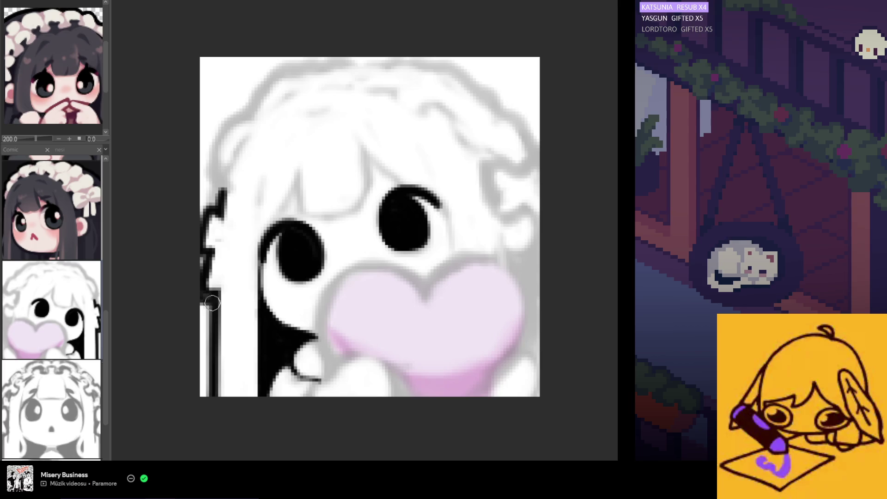
{"action": "scroll", "coordinate": [190, 246], "scroll_direction": "left", "scroll_amount": 3}
{"action": "scroll", "coordinate": [191, 246], "scroll_direction": "down", "scroll_amount": 2}
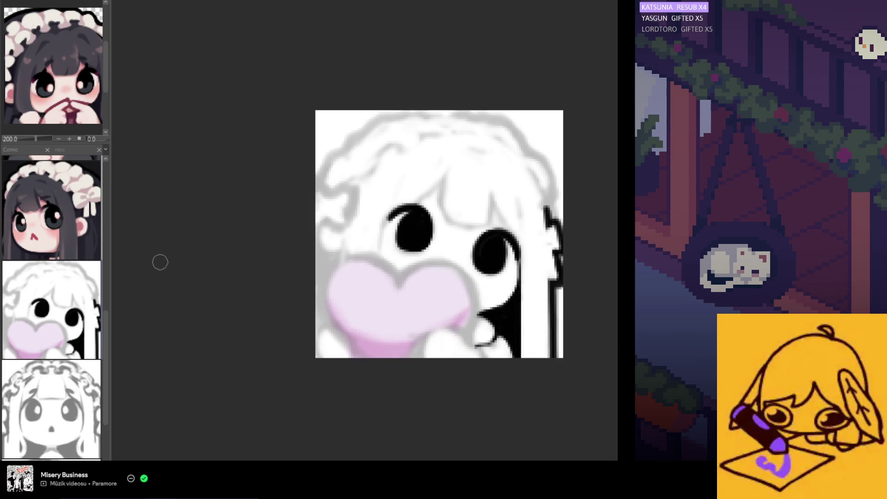
{"action": "scroll", "coordinate": [162, 258], "scroll_direction": "down", "scroll_amount": 2}
{"action": "scroll", "coordinate": [208, 263], "scroll_direction": "up", "scroll_amount": 2}
{"action": "scroll", "coordinate": [312, 256], "scroll_direction": "up", "scroll_amount": 2}
{"action": "scroll", "coordinate": [396, 250], "scroll_direction": "up", "scroll_amount": 2}
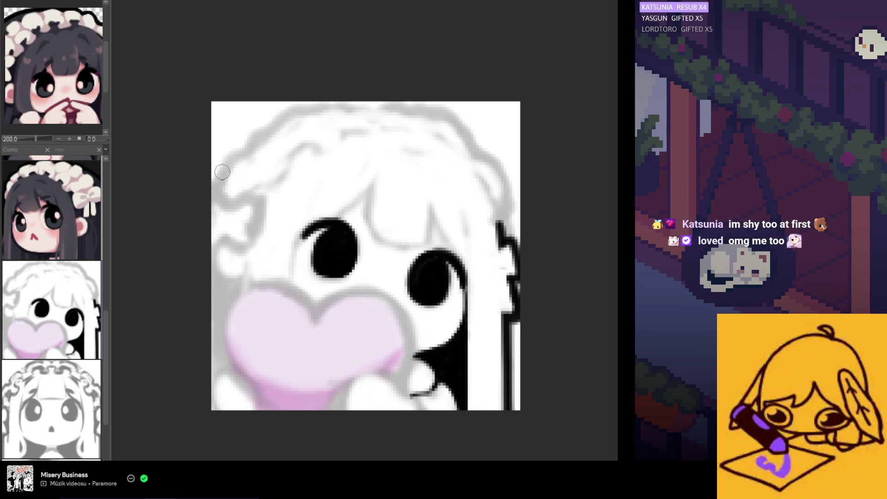
{"action": "scroll", "coordinate": [208, 132], "scroll_direction": "down", "scroll_amount": 1}
{"action": "scroll", "coordinate": [309, 173], "scroll_direction": "up", "scroll_amount": 1}
{"action": "scroll", "coordinate": [374, 210], "scroll_direction": "up", "scroll_amount": 1}
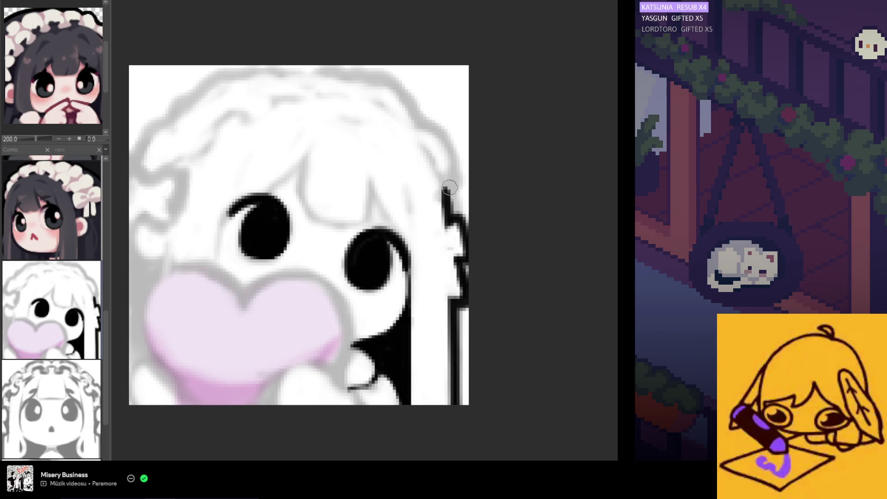
Trace the hair's right edge upward in black and sample black from the outline.
{"action": "left_click_drag", "start_coordinate": [445, 194], "coordinate": [451, 167]}
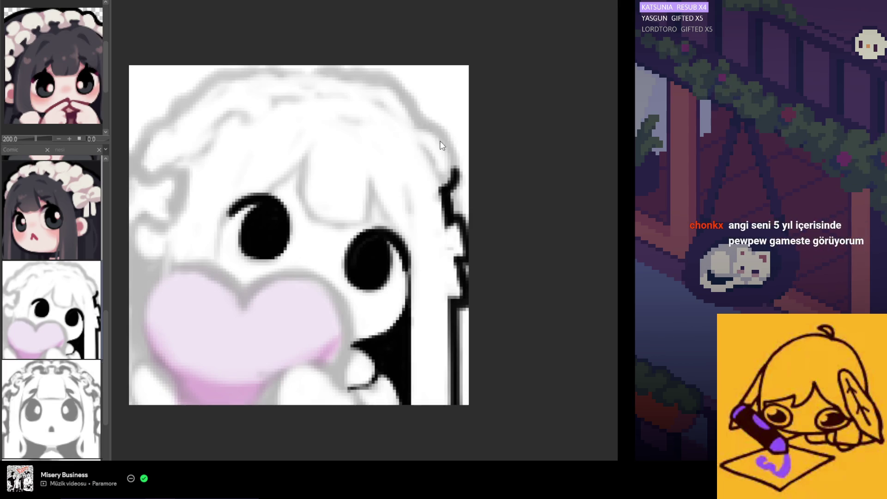
{"action": "left_click_drag", "start_coordinate": [420, 126], "coordinate": [449, 186]}
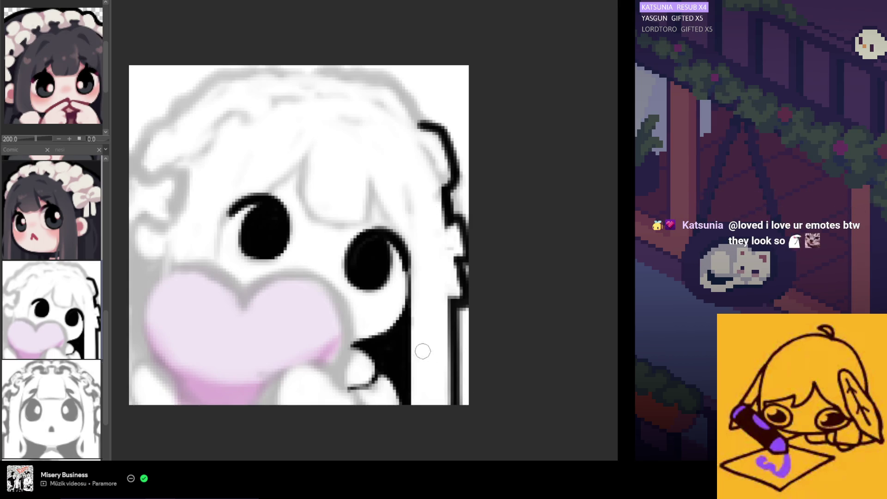
{"action": "left_click", "coordinate": [450, 196], "text": "alt"}
Join a new black stroke to the right hair edge, carrying the outline upward.
{"action": "left_click_drag", "start_coordinate": [454, 163], "coordinate": [462, 235]}
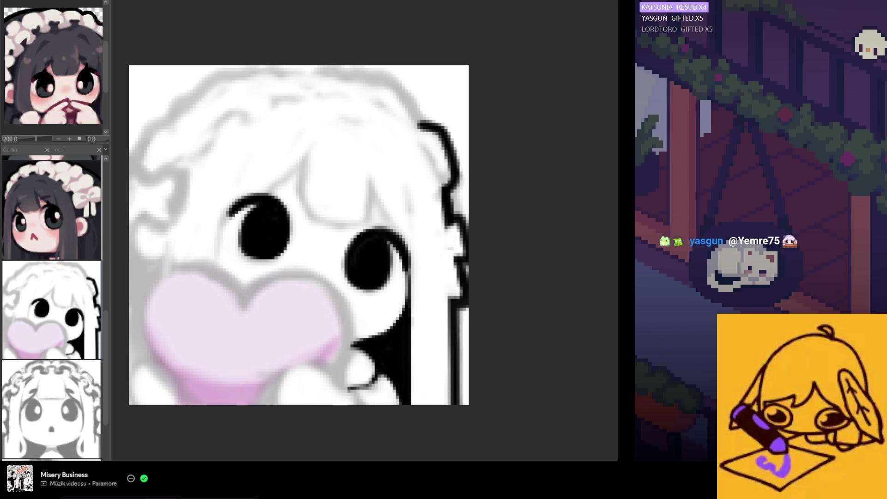
{"action": "scroll", "coordinate": [515, 437], "scroll_direction": "down", "scroll_amount": 2}
{"action": "scroll", "coordinate": [353, 326], "scroll_direction": "up", "scroll_amount": 2}
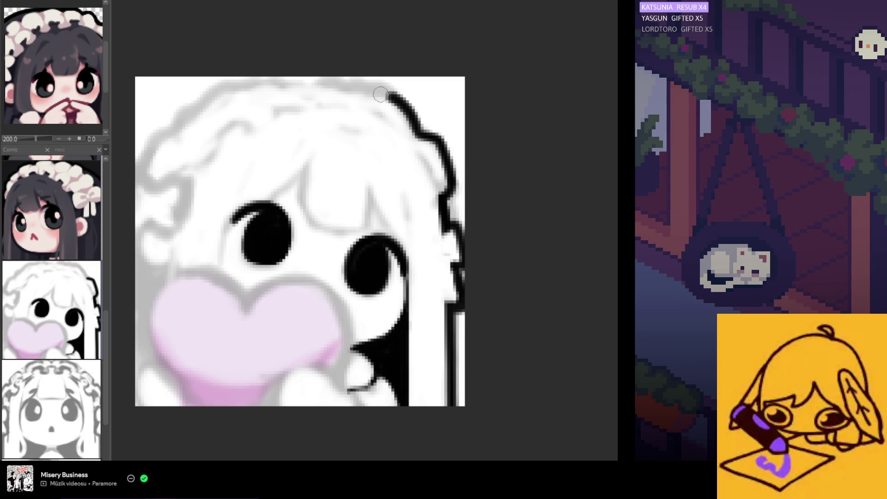
Carry the outline up the right side and leftward across the top of the hair.
{"action": "left_click_drag", "start_coordinate": [400, 105], "coordinate": [420, 136]}
{"action": "left_click_drag", "start_coordinate": [401, 105], "coordinate": [323, 81]}
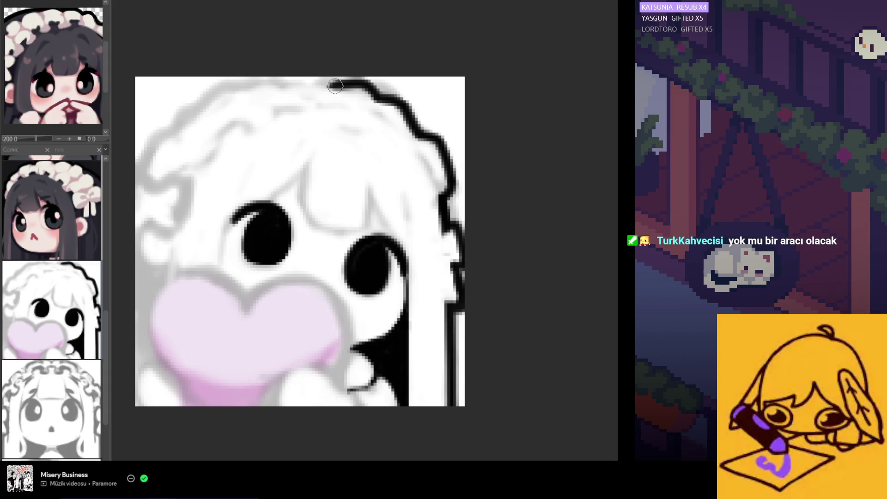
{"action": "mouse_move", "coordinate": [323, 83]}
{"action": "left_mouse_down"}
{"action": "mouse_move", "coordinate": [242, 86]}
{"action": "mouse_move", "coordinate": [256, 77]}
{"action": "left_mouse_up"}
{"action": "key", "text": "ctrl+z"}
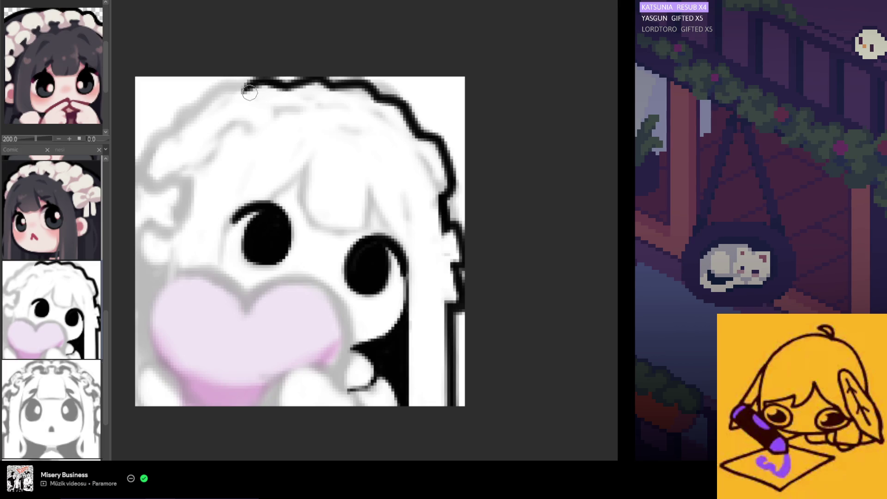
Extend the top outline further left and down the upper-left side, undoing weak strokes.
{"action": "left_click_drag", "start_coordinate": [243, 85], "coordinate": [211, 90]}
{"action": "key", "text": "ctrl+z"}
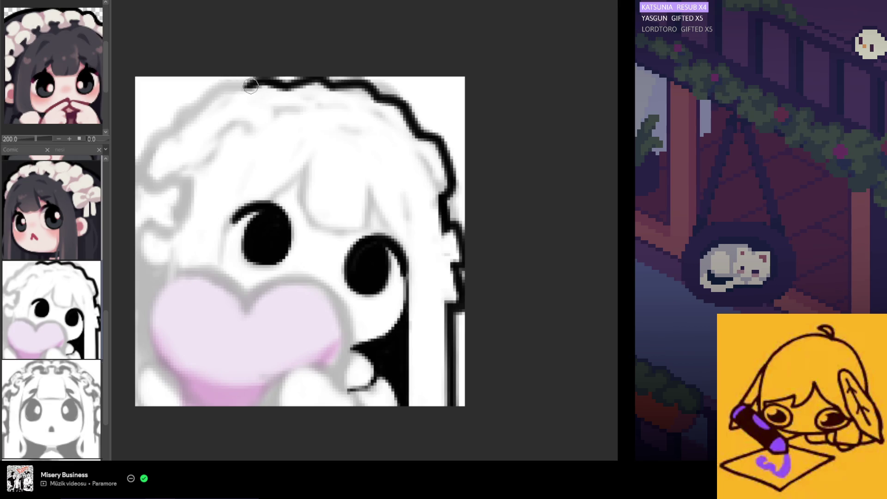
{"action": "mouse_move", "coordinate": [236, 86]}
{"action": "left_mouse_down"}
{"action": "mouse_move", "coordinate": [207, 101]}
{"action": "mouse_move", "coordinate": [173, 138]}
{"action": "left_mouse_up"}
{"action": "key", "text": "ctrl+z"}
{"action": "left_click_drag", "start_coordinate": [208, 99], "coordinate": [149, 173]}
{"action": "key", "text": "ctrl+z"}
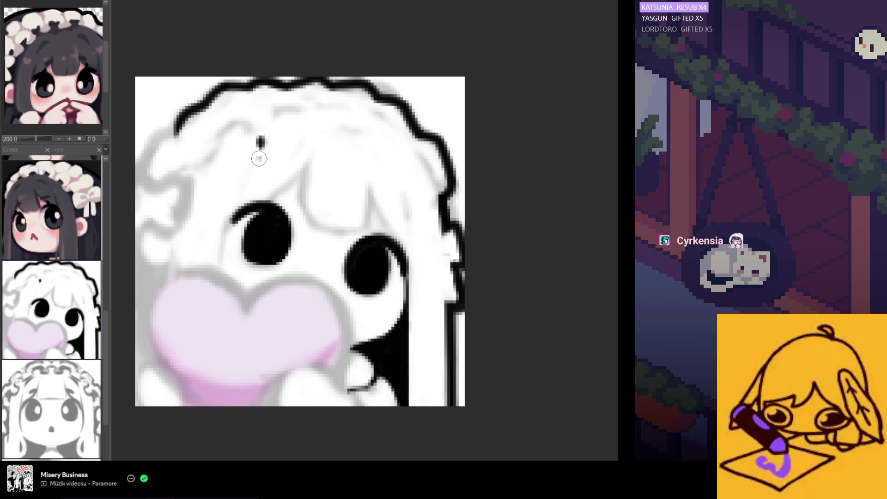
{"action": "left_click", "coordinate": [288, 132]}
{"action": "left_click", "coordinate": [289, 146]}
{"action": "left_click_drag", "start_coordinate": [304, 127], "coordinate": [305, 148]}
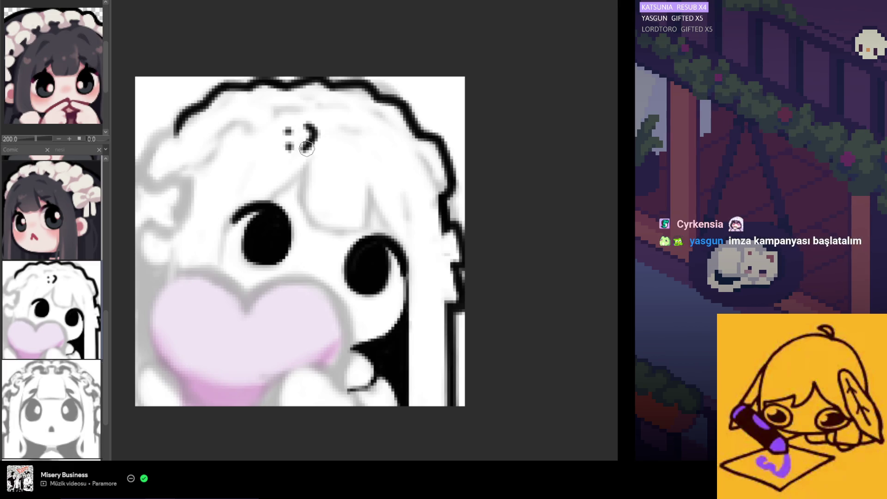
{"action": "mouse_move", "coordinate": [348, 129]}
{"action": "left_mouse_down"}
{"action": "mouse_move", "coordinate": [345, 150]}
{"action": "mouse_move", "coordinate": [387, 132]}
{"action": "left_mouse_up"}
{"action": "left_click", "coordinate": [366, 127]}
{"action": "left_click", "coordinate": [392, 135]}
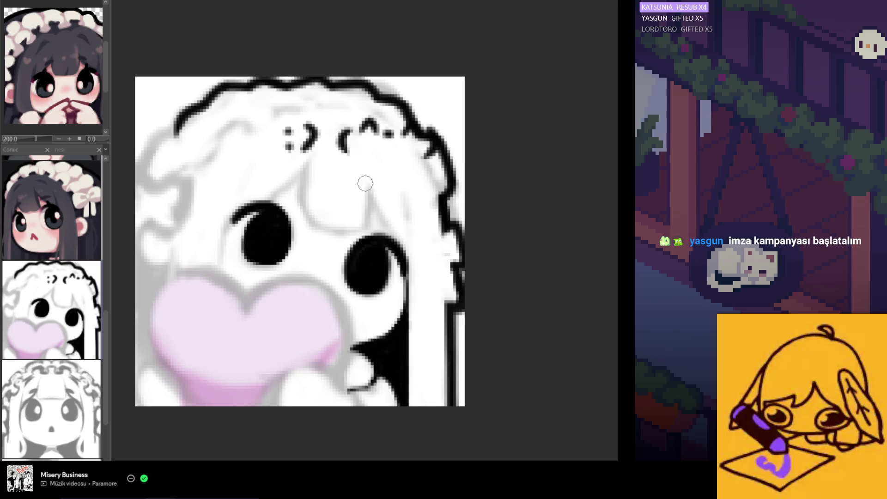
{"action": "mouse_move", "coordinate": [372, 170]}
{"action": "left_mouse_down"}
{"action": "mouse_move", "coordinate": [349, 191]}
{"action": "mouse_move", "coordinate": [341, 187]}
{"action": "mouse_move", "coordinate": [380, 197]}
{"action": "left_mouse_up"}
{"action": "key", "text": "ctrl+z"}
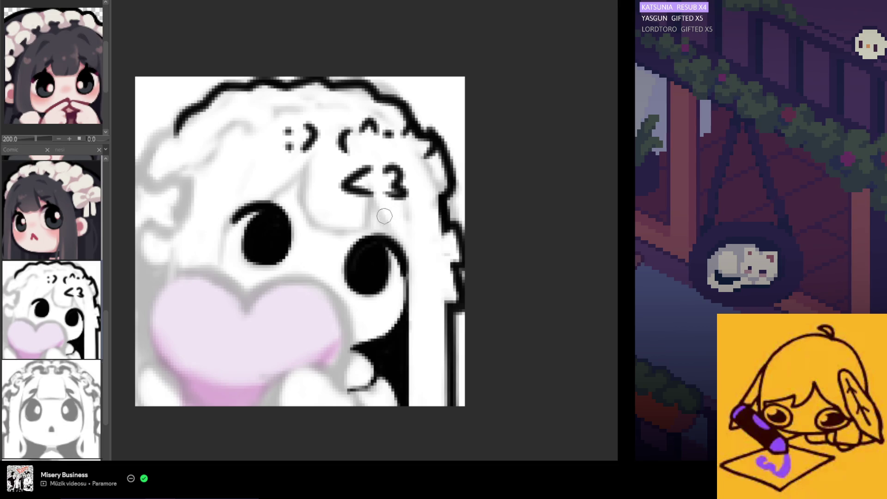
{"action": "key", "text": "ctrl+z"}
{"action": "key", "text": "ctrl+z"}
{"action": "key", "text": "ctrl+z"}
{"action": "key", "text": "ctrl+z"}
{"action": "key", "text": "ctrl+z"}
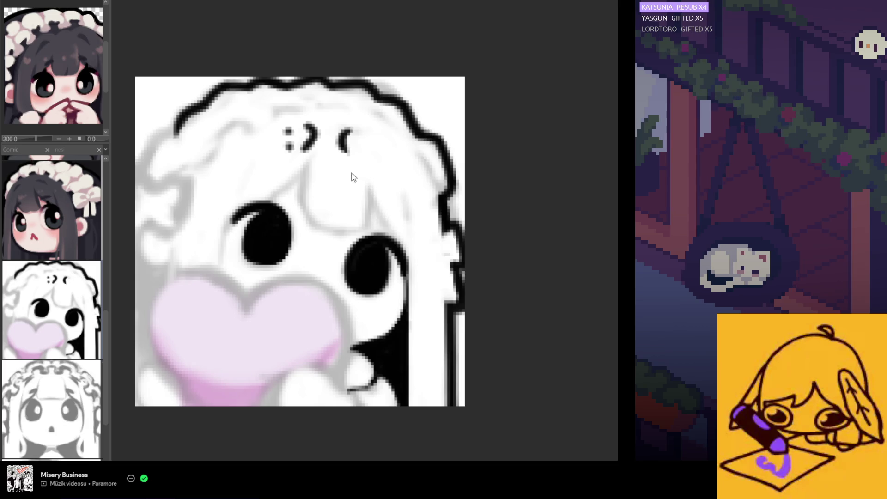
{"action": "key", "text": "ctrl+z"}
{"action": "key", "text": "ctrl+z"}
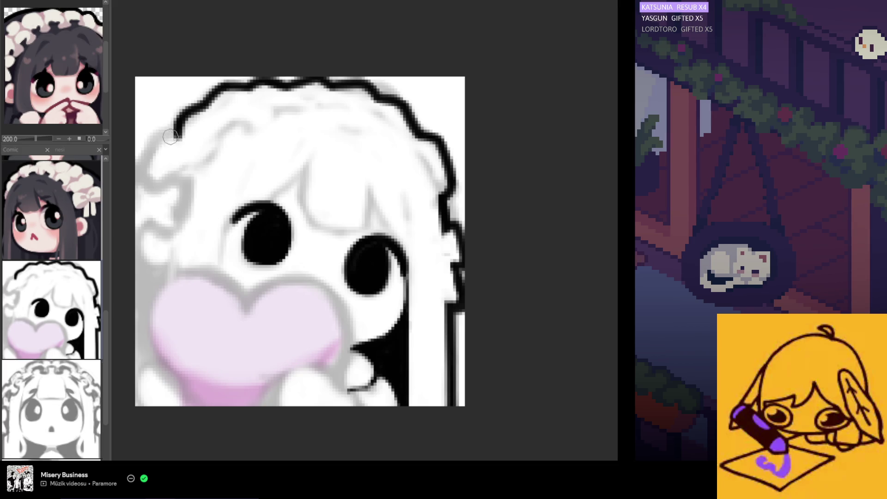
Stroke the black hair outline further down the left side of the head.
{"action": "mouse_move", "coordinate": [175, 124]}
{"action": "left_mouse_down"}
{"action": "mouse_move", "coordinate": [150, 151]}
{"action": "mouse_move", "coordinate": [145, 185]}
{"action": "left_mouse_up"}
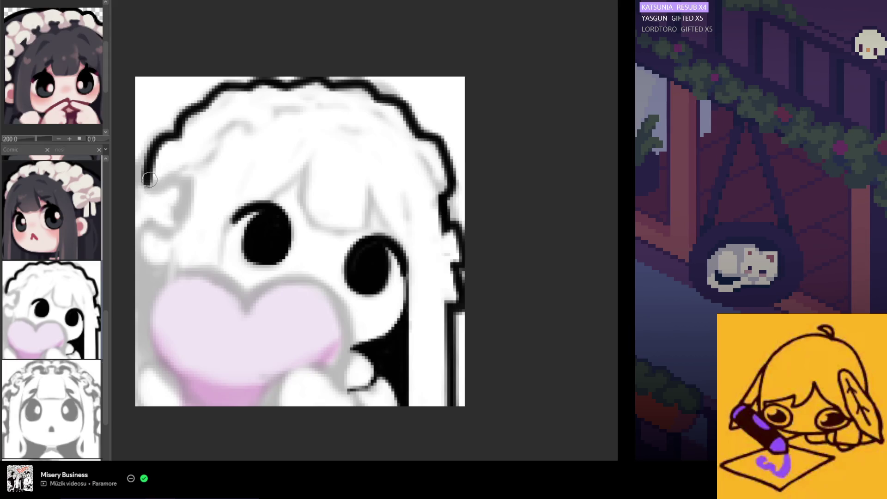
{"action": "scroll", "coordinate": [148, 179], "scroll_direction": "down", "scroll_amount": 2}
{"action": "scroll", "coordinate": [281, 175], "scroll_direction": "up", "scroll_amount": 2}
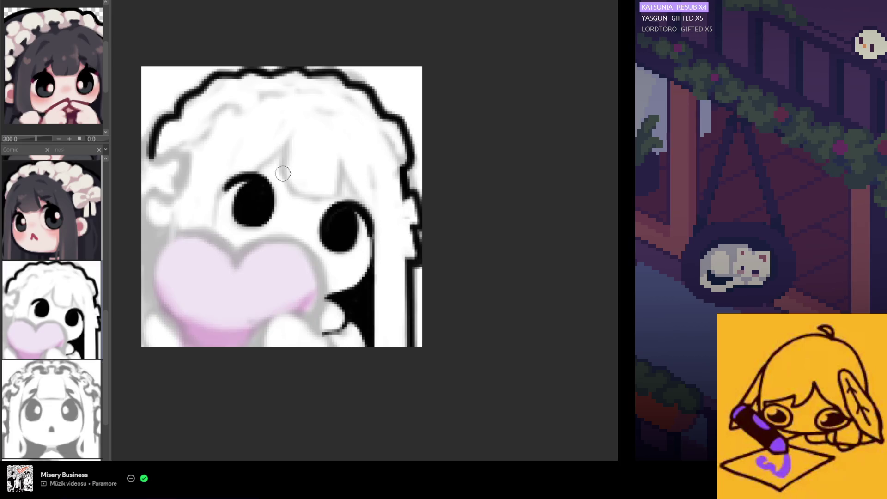
{"action": "scroll", "coordinate": [281, 175], "scroll_direction": "down", "scroll_amount": 1}
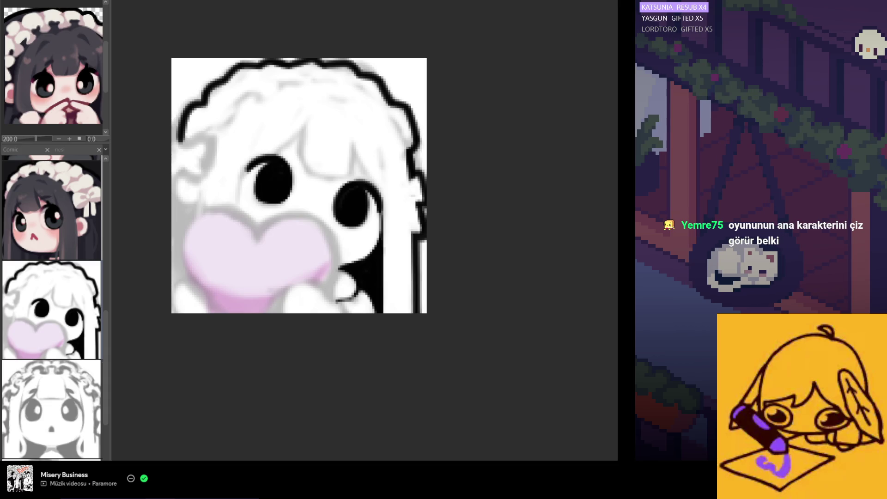
Cover the stray black mark near the bottom-right of the face with white.
{"action": "key", "text": "ctrl+z"}
{"action": "key", "text": "ctrl+y"}
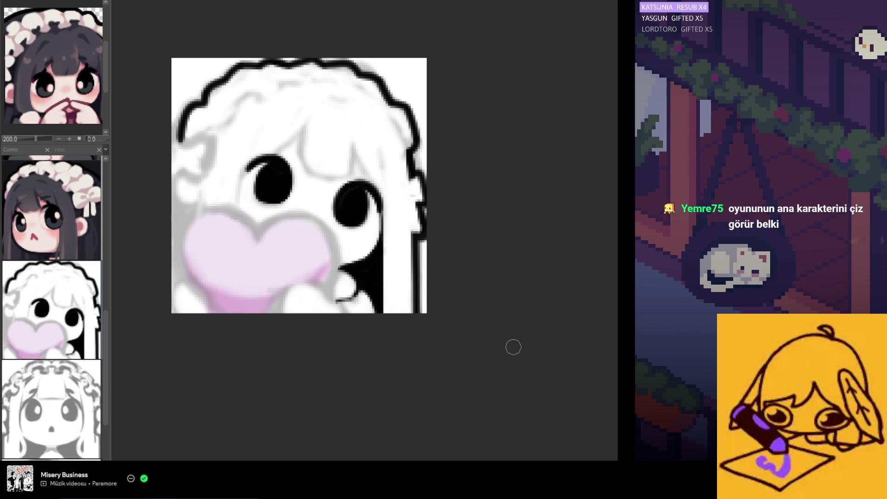
{"action": "left_click_drag", "start_coordinate": [366, 311], "coordinate": [353, 296]}
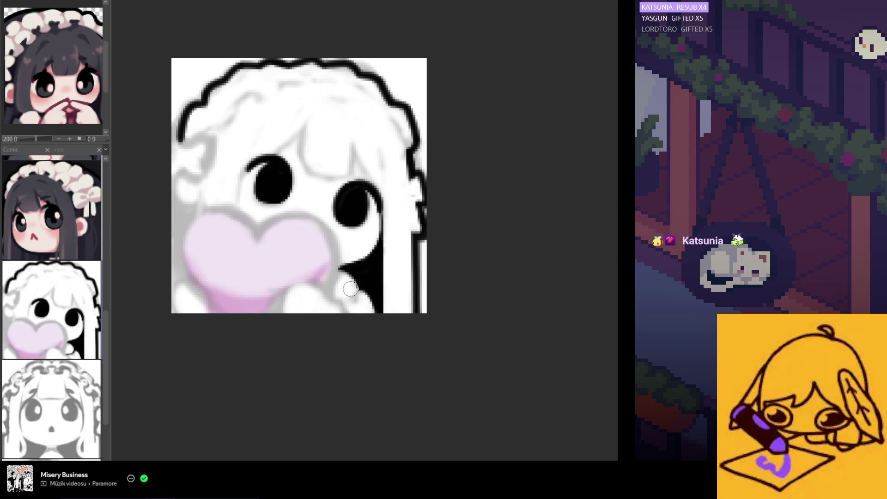
{"action": "scroll", "coordinate": [351, 293], "scroll_direction": "down", "scroll_amount": 3}
{"action": "scroll", "coordinate": [343, 298], "scroll_direction": "up", "scroll_amount": 1}
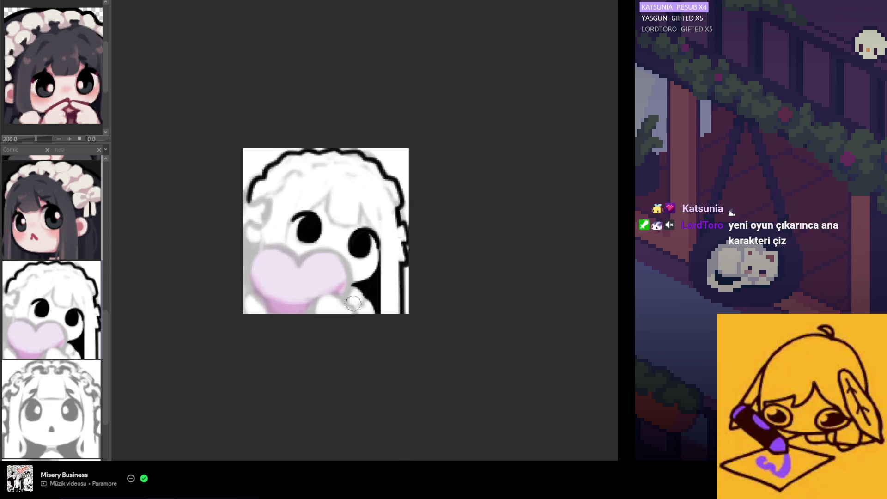
{"action": "scroll", "coordinate": [341, 300], "scroll_direction": "up", "scroll_amount": 1}
{"action": "scroll", "coordinate": [341, 300], "scroll_direction": "up", "scroll_amount": 1}
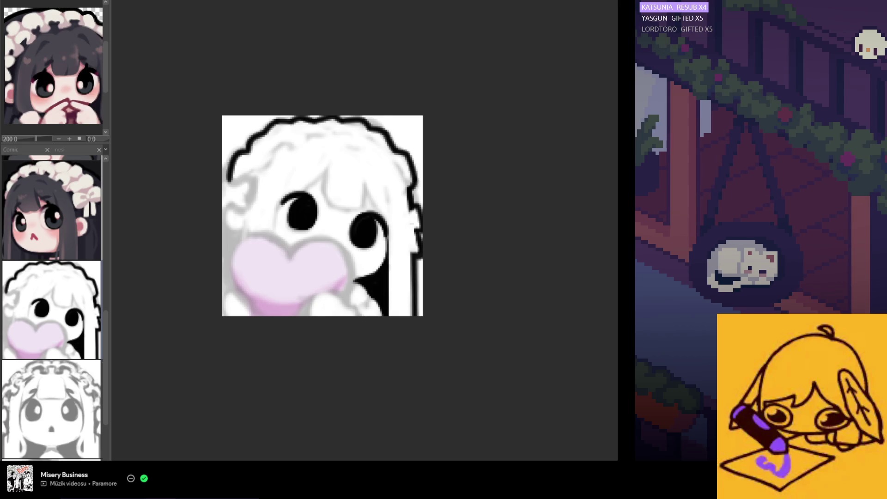
{"action": "scroll", "coordinate": [249, 259], "scroll_direction": "up", "scroll_amount": 1}
{"action": "scroll", "coordinate": [249, 252], "scroll_direction": "up", "scroll_amount": 1}
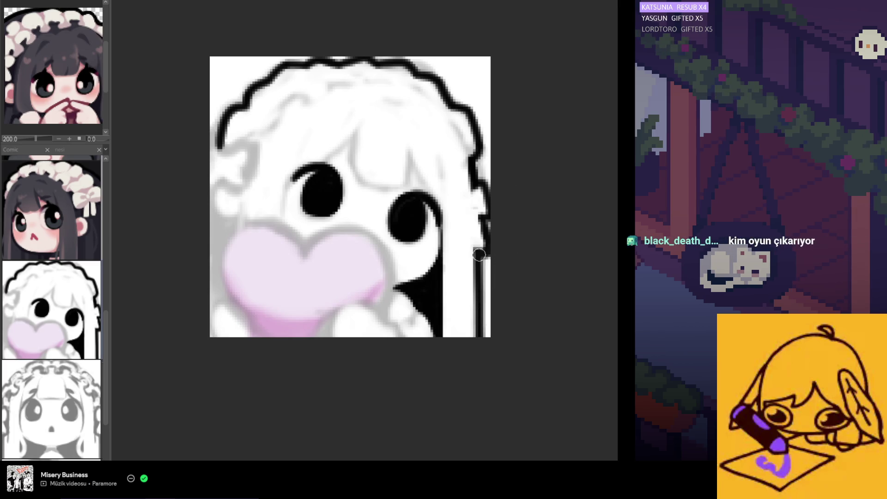
Clean up the character's right edge with alternating black and white strips.
{"action": "mouse_move", "coordinate": [477, 312]}
{"action": "left_mouse_down"}
{"action": "mouse_move", "coordinate": [476, 251]}
{"action": "mouse_move", "coordinate": [479, 336]}
{"action": "left_mouse_up"}
{"action": "left_click_drag", "start_coordinate": [478, 263], "coordinate": [481, 313]}
{"action": "left_click_drag", "start_coordinate": [487, 280], "coordinate": [485, 336]}
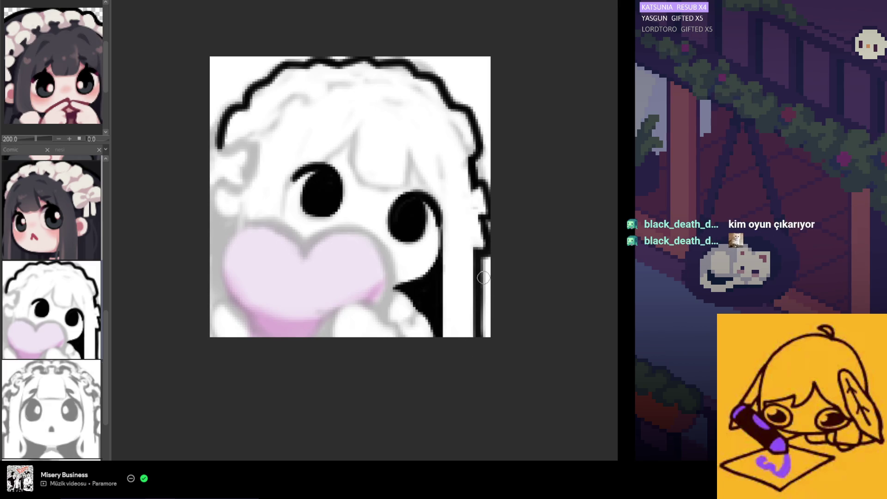
{"action": "left_click_drag", "start_coordinate": [484, 272], "coordinate": [482, 336]}
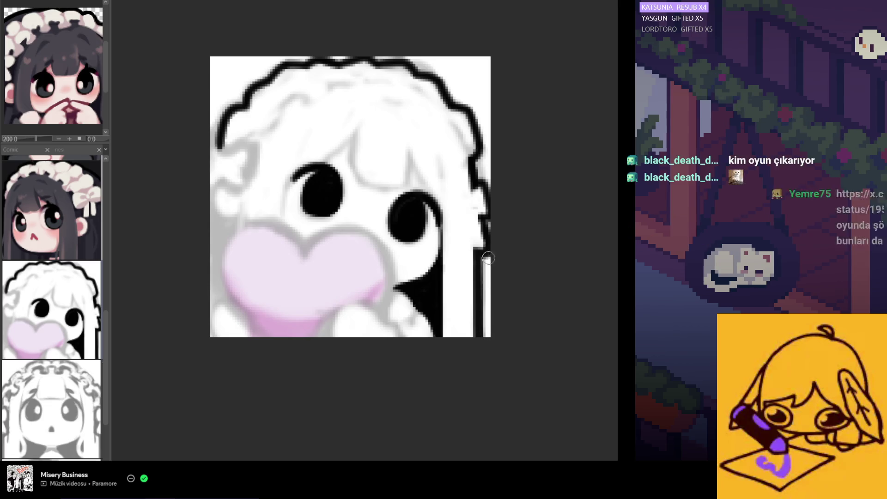
{"action": "left_click_drag", "start_coordinate": [483, 257], "coordinate": [477, 259]}
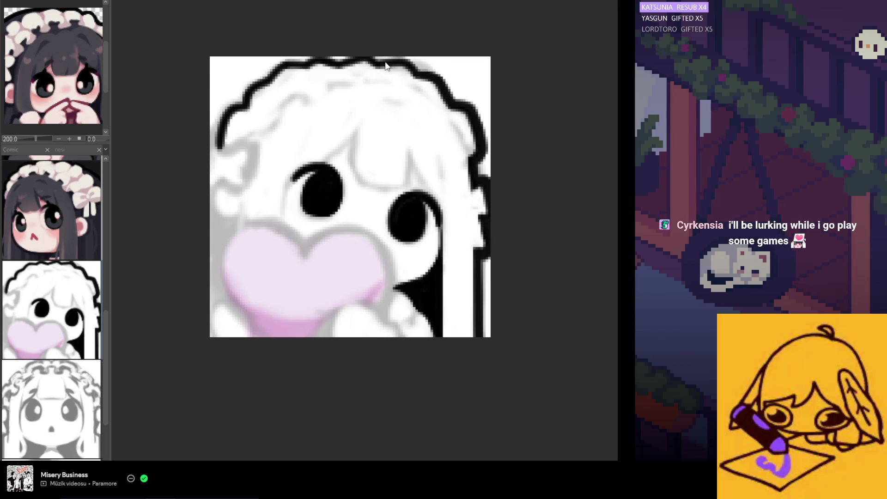
Thicken the black hair outline along the top of the head.
{"action": "left_click_drag", "start_coordinate": [401, 62], "coordinate": [426, 78]}
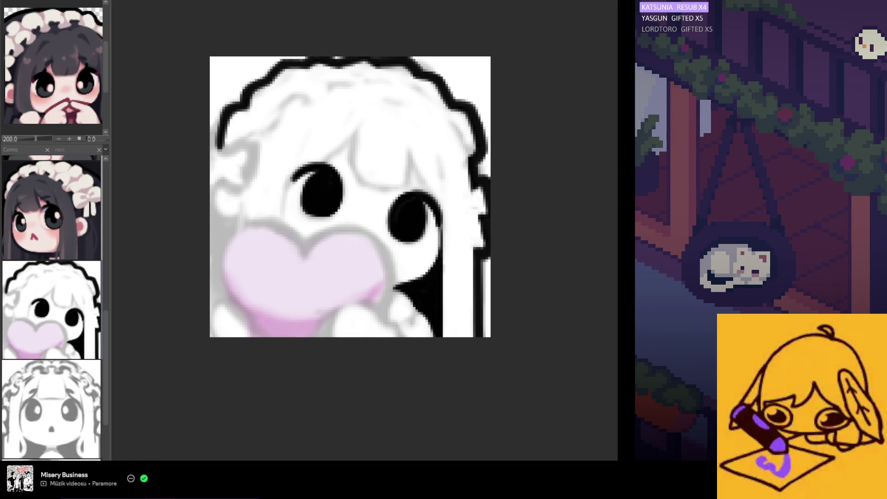
{"action": "scroll", "coordinate": [430, 280], "scroll_direction": "down", "scroll_amount": 4}
{"action": "scroll", "coordinate": [380, 276], "scroll_direction": "up", "scroll_amount": 4}
{"action": "scroll", "coordinate": [444, 270], "scroll_direction": "up", "scroll_amount": 1}
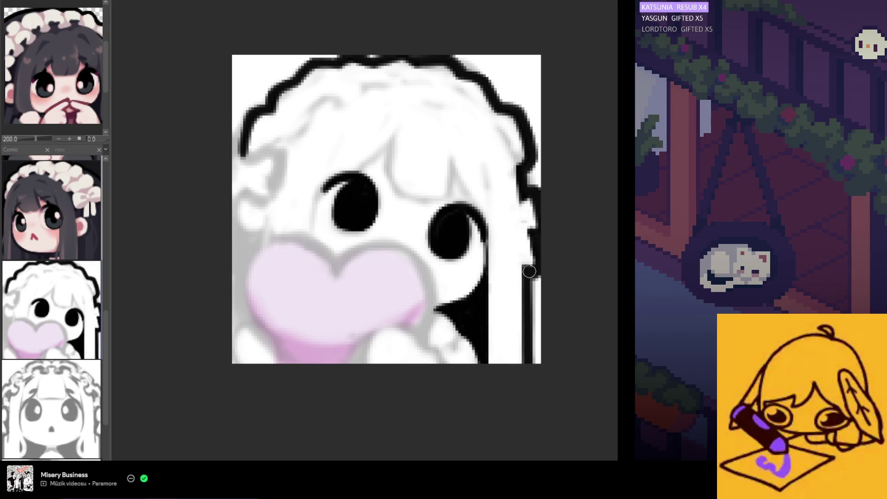
{"action": "scroll", "coordinate": [529, 259], "scroll_direction": "up", "scroll_amount": 1}
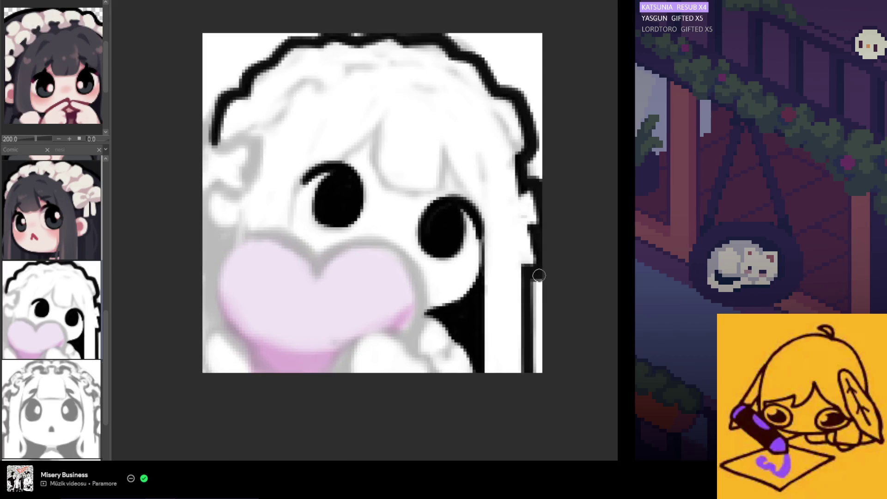
{"action": "left_click_drag", "start_coordinate": [537, 276], "coordinate": [525, 273]}
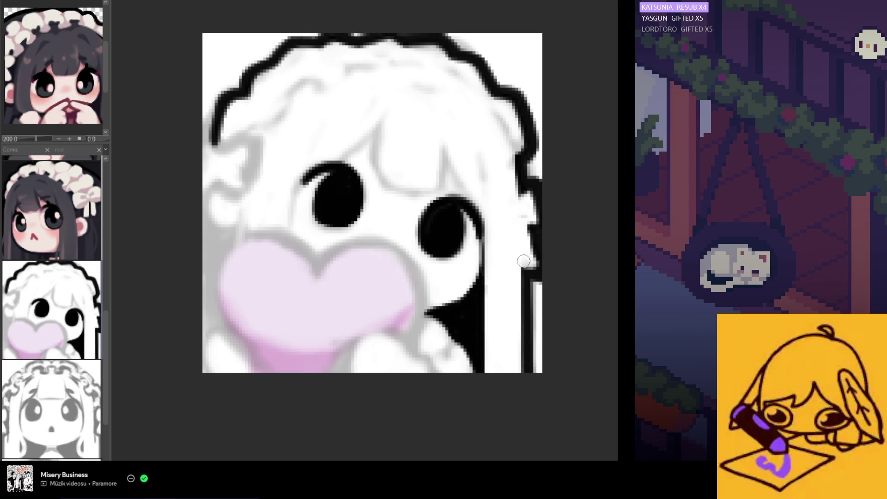
{"action": "scroll", "coordinate": [517, 227], "scroll_direction": "down", "scroll_amount": 2}
{"action": "scroll", "coordinate": [450, 277], "scroll_direction": "down", "scroll_amount": 4}
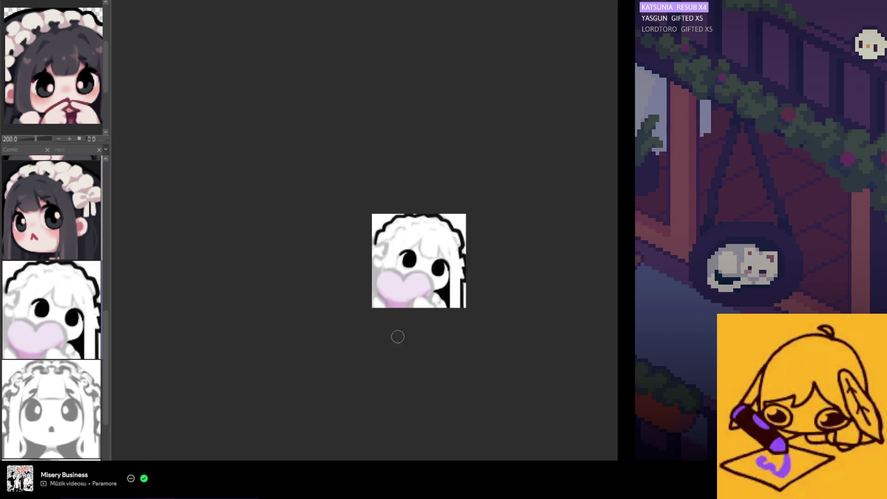
{"action": "scroll", "coordinate": [394, 323], "scroll_direction": "up", "scroll_amount": 3}
{"action": "scroll", "coordinate": [421, 270], "scroll_direction": "up", "scroll_amount": 1}
{"action": "scroll", "coordinate": [421, 270], "scroll_direction": "up", "scroll_amount": 1}
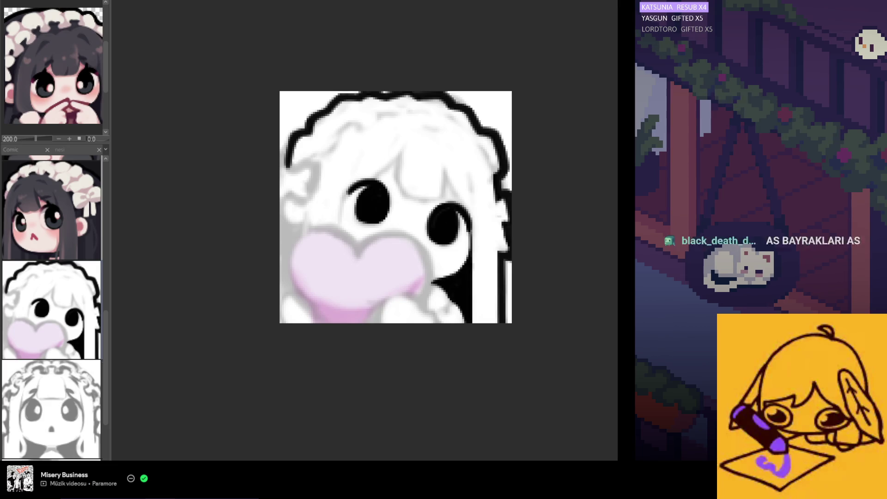
{"action": "scroll", "coordinate": [339, 164], "scroll_direction": "up", "scroll_amount": 1}
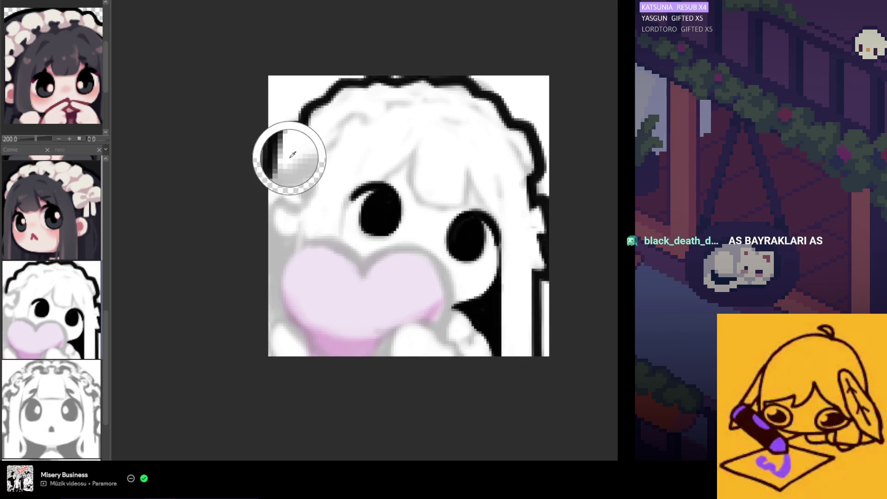
{"action": "scroll", "coordinate": [274, 161], "scroll_direction": "up", "scroll_amount": 1}
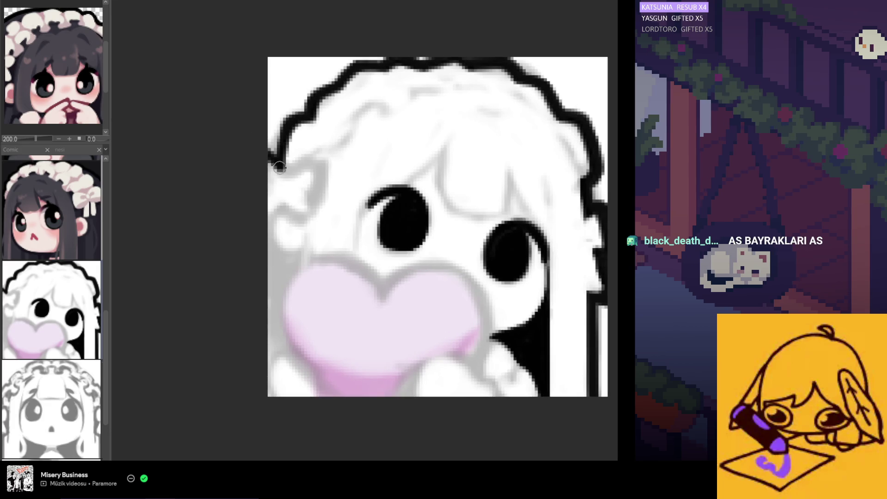
{"action": "scroll", "coordinate": [260, 148], "scroll_direction": "down", "scroll_amount": 2}
{"action": "scroll", "coordinate": [263, 186], "scroll_direction": "up", "scroll_amount": 1}
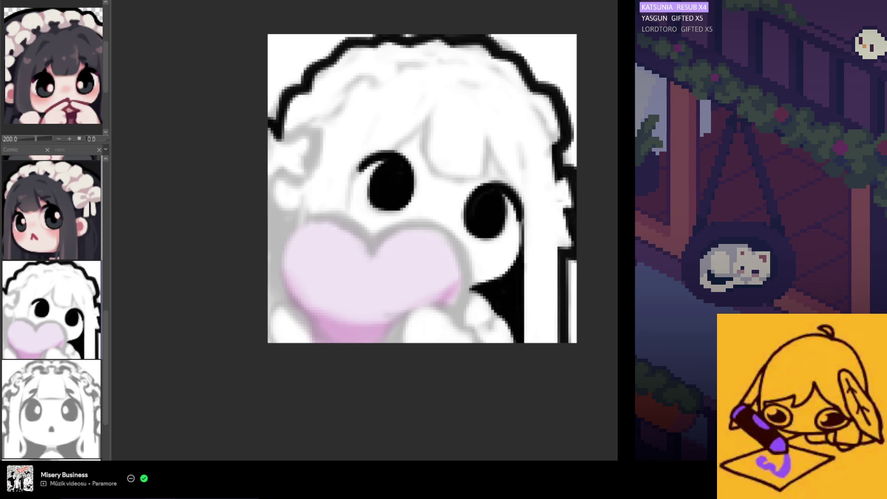
{"action": "scroll", "coordinate": [423, 248], "scroll_direction": "down", "scroll_amount": 2}
{"action": "scroll", "coordinate": [423, 247], "scroll_direction": "up", "scroll_amount": 1}
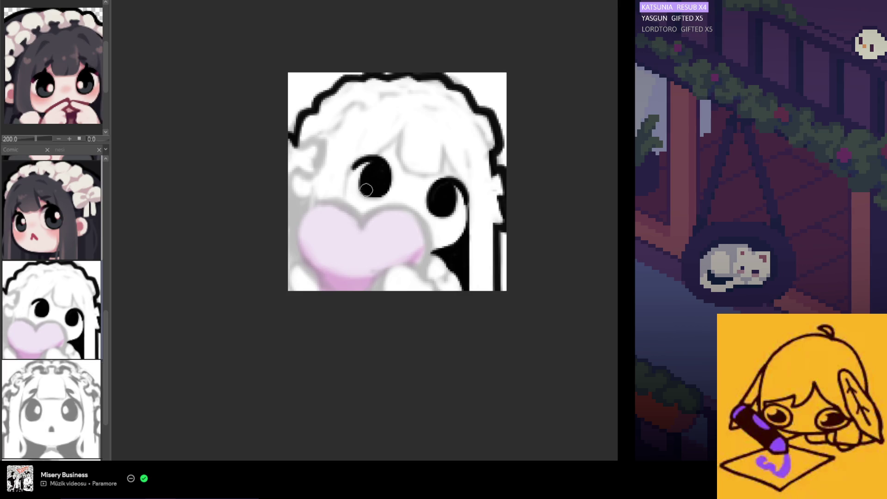
Outline the heart's left edge in black, undoing attempts until the stroke sits right.
{"action": "mouse_move", "coordinate": [319, 205]}
{"action": "left_mouse_down"}
{"action": "mouse_move", "coordinate": [300, 214]}
{"action": "mouse_move", "coordinate": [303, 266]}
{"action": "left_mouse_up"}
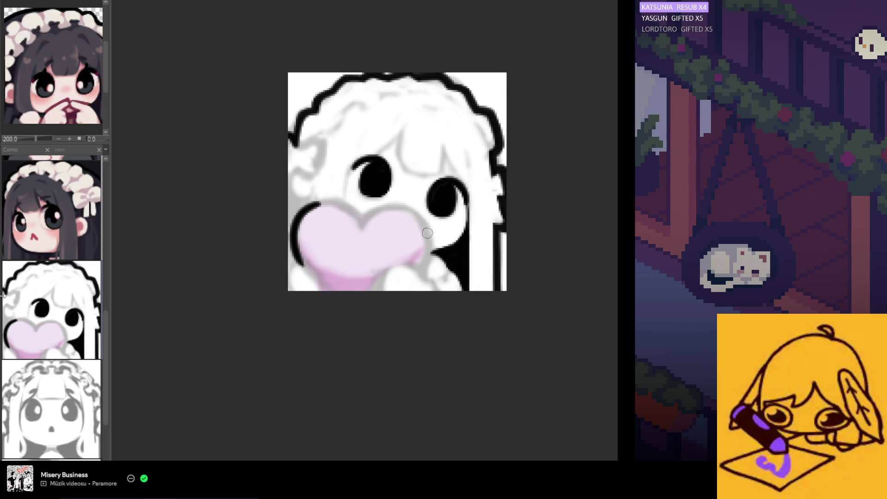
{"action": "key", "text": "ctrl+z"}
{"action": "mouse_move", "coordinate": [363, 224]}
{"action": "left_mouse_down"}
{"action": "mouse_move", "coordinate": [353, 209]}
{"action": "mouse_move", "coordinate": [298, 262]}
{"action": "left_mouse_up"}
{"action": "key", "text": "ctrl+z"}
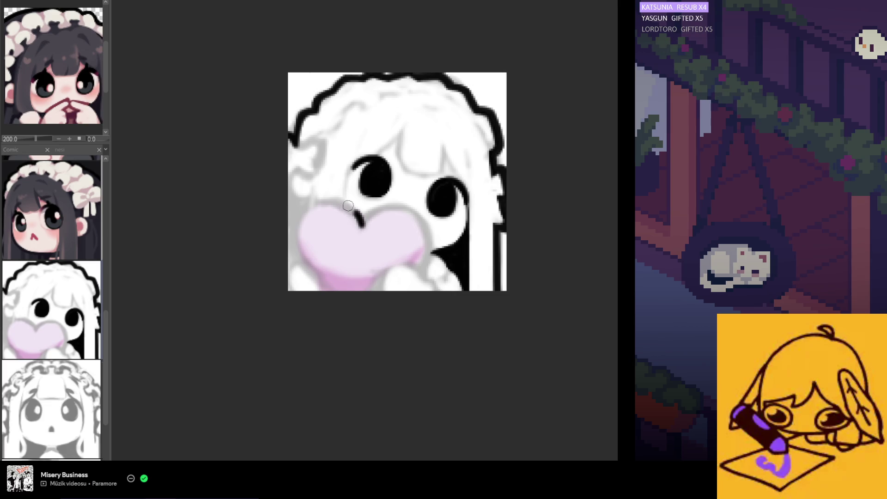
{"action": "left_click_drag", "start_coordinate": [349, 207], "coordinate": [326, 284]}
{"action": "key", "text": "ctrl+z"}
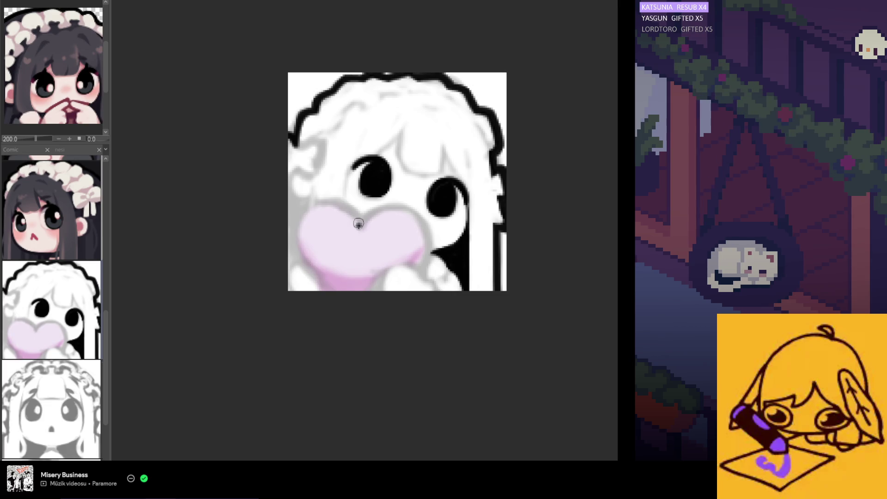
{"action": "left_click_drag", "start_coordinate": [359, 224], "coordinate": [323, 287]}
{"action": "key", "text": "ctrl+z"}
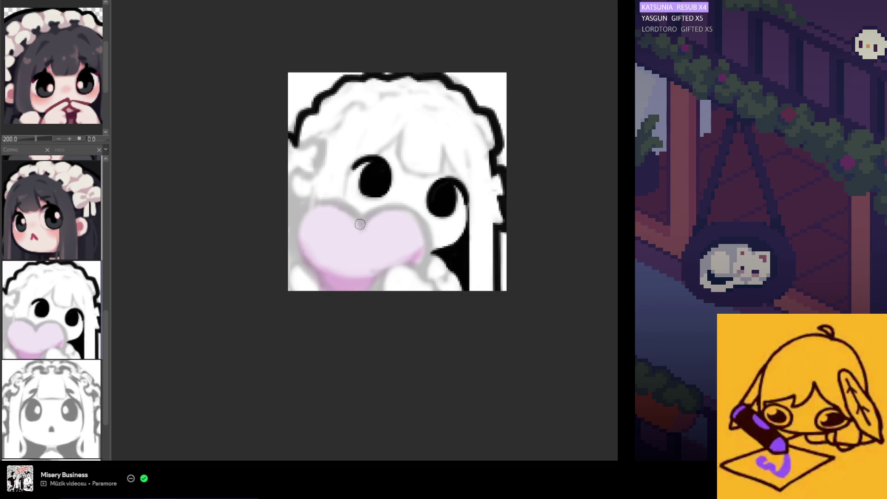
{"action": "key", "text": "ctrl+z"}
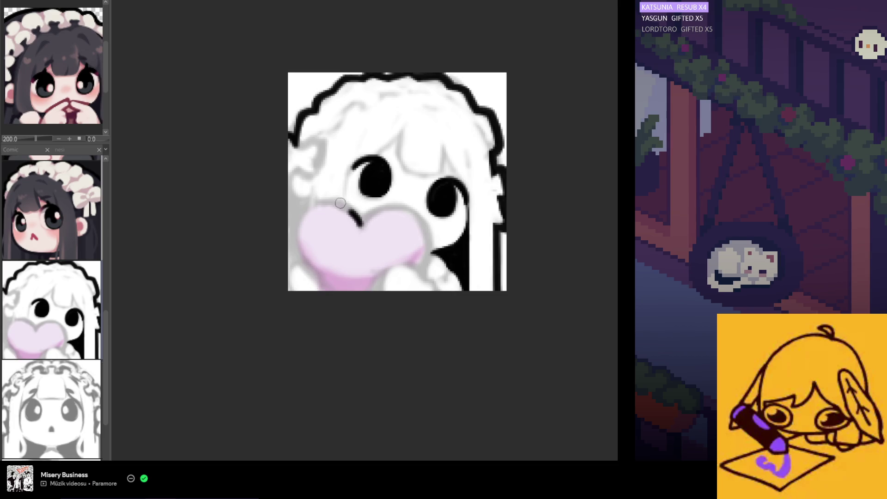
{"action": "left_click_drag", "start_coordinate": [358, 223], "coordinate": [337, 303]}
Try black outline strokes along the heart's top and top-right edge, undoing each rejected one.
{"action": "left_click_drag", "start_coordinate": [362, 222], "coordinate": [416, 208]}
{"action": "key", "text": "ctrl+z"}
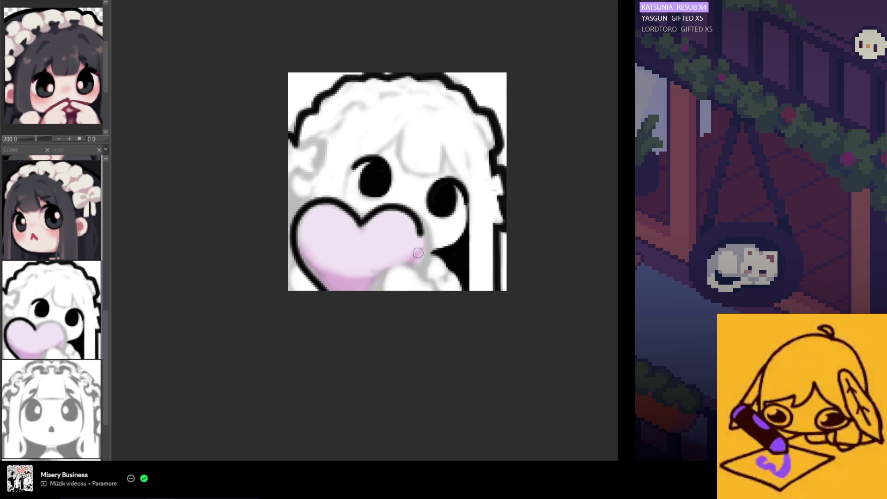
{"action": "left_click_drag", "start_coordinate": [379, 208], "coordinate": [433, 281]}
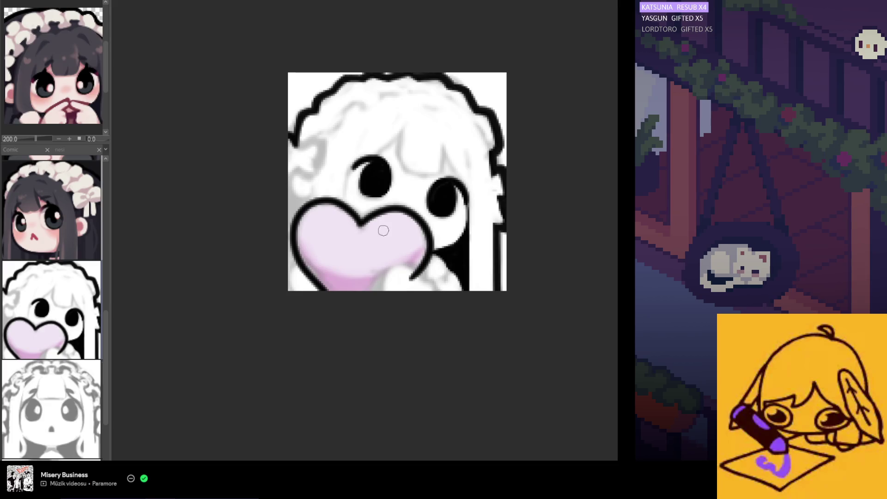
{"action": "key", "text": "ctrl+z"}
{"action": "left_click_drag", "start_coordinate": [420, 220], "coordinate": [430, 249]}
{"action": "key", "text": "ctrl+z"}
{"action": "left_click_drag", "start_coordinate": [361, 225], "coordinate": [416, 279]}
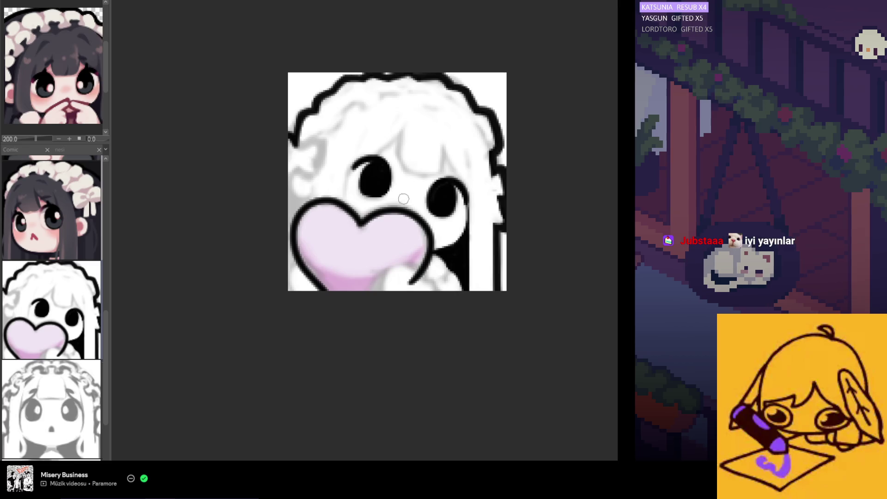
{"action": "key", "text": "ctrl+z"}
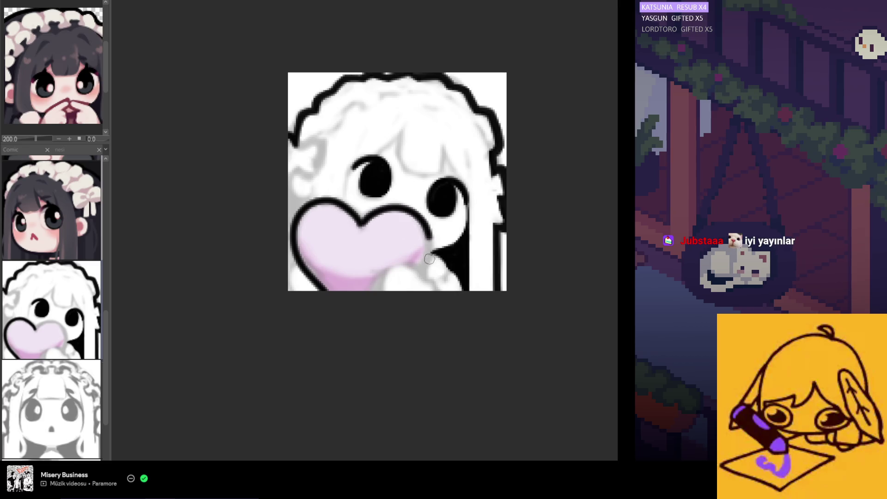
Outline the heart's right edge down to the bottom, undoing an accidental nudge.
{"action": "left_click_drag", "start_coordinate": [378, 209], "coordinate": [419, 285]}
{"action": "key", "text": "ctrl+z"}
{"action": "left_click_drag", "start_coordinate": [359, 222], "coordinate": [420, 280]}
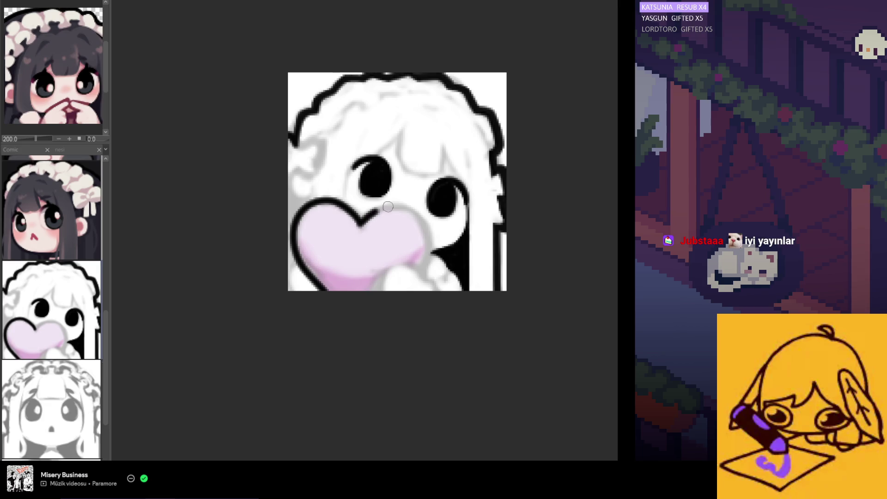
{"action": "key", "text": "ctrl+z"}
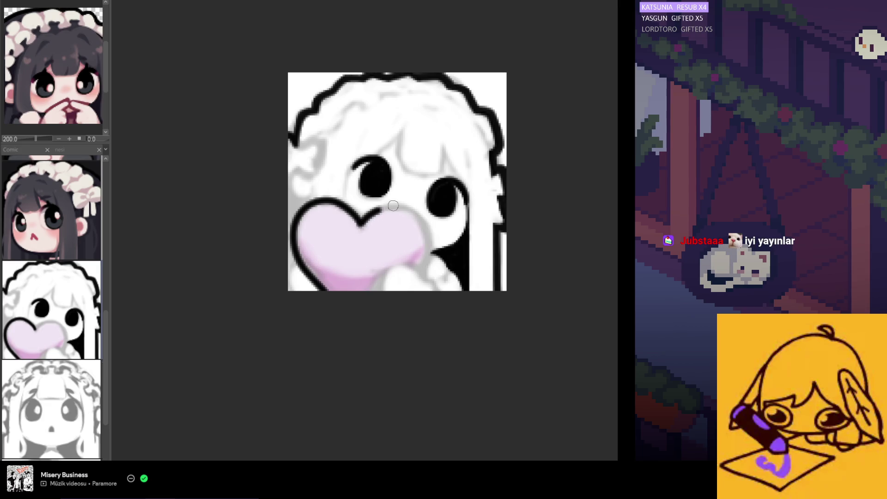
{"action": "left_click_drag", "start_coordinate": [378, 210], "coordinate": [410, 283]}
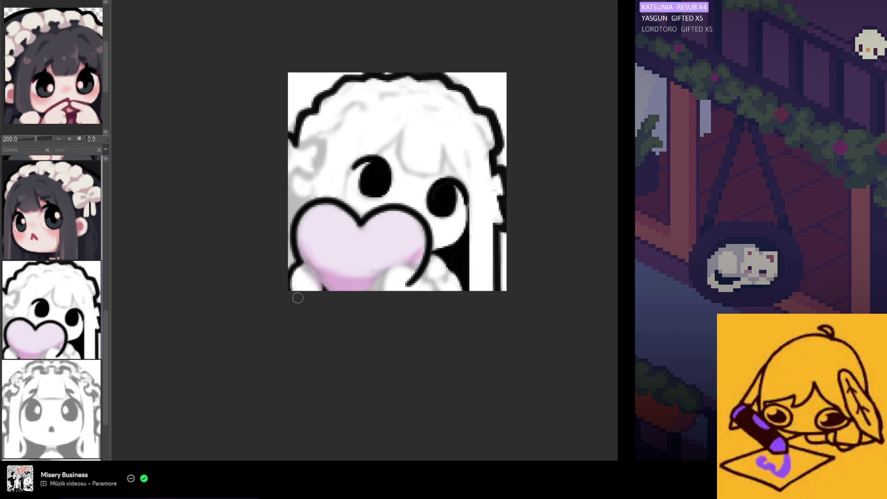
{"action": "left_click_drag", "start_coordinate": [306, 264], "coordinate": [312, 271]}
{"action": "key", "text": "ctrl+z"}
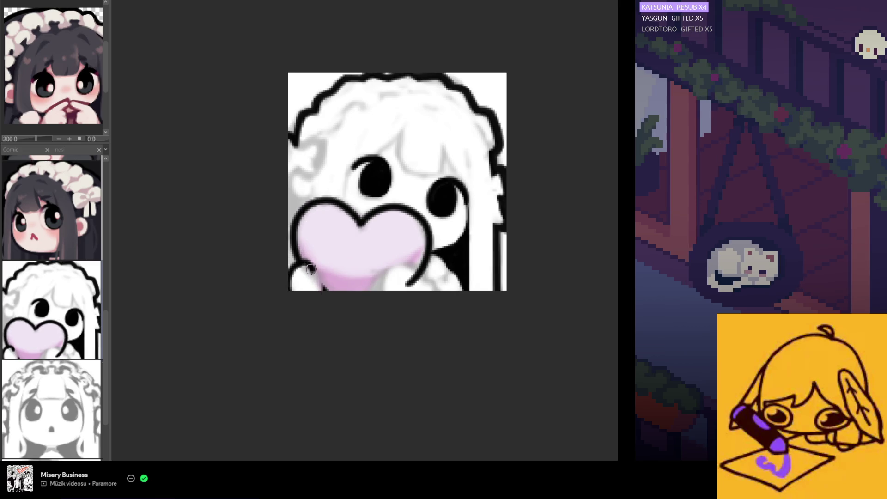
Outline the paw at the heart's lower left, then mirror the view to check proportions.
{"action": "left_click_drag", "start_coordinate": [312, 271], "coordinate": [320, 294]}
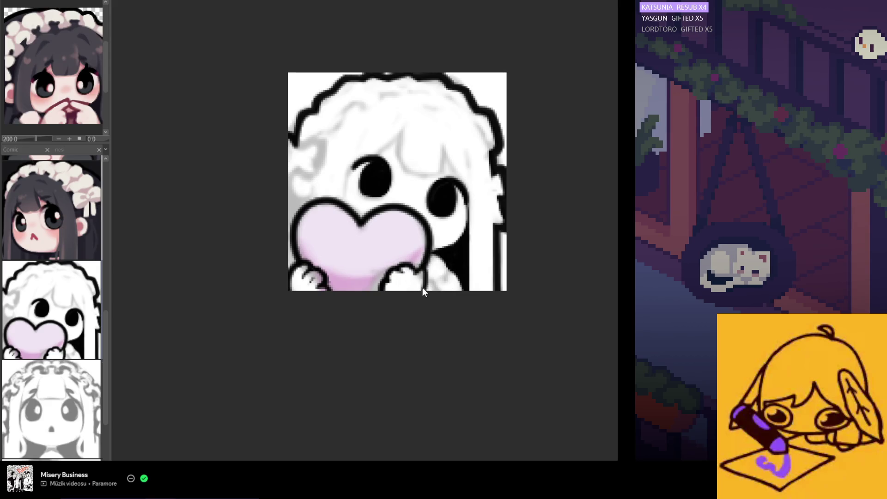
{"action": "key", "text": "h"}
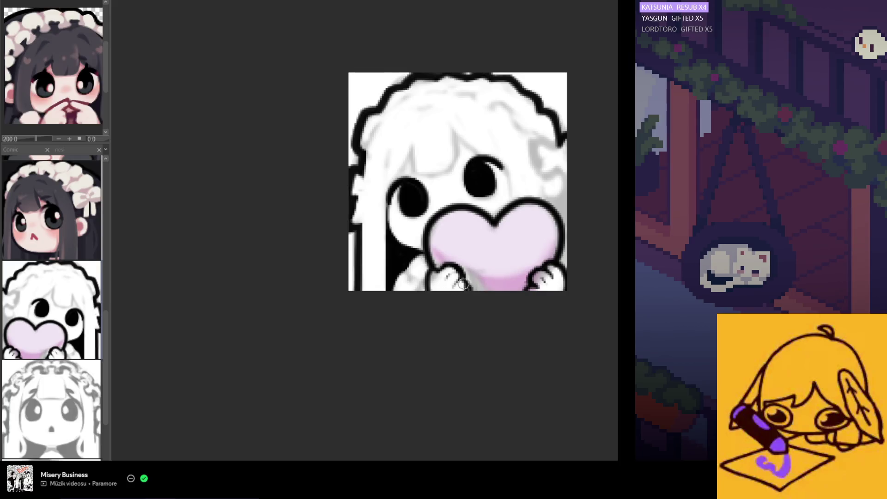
{"action": "key", "text": "h"}
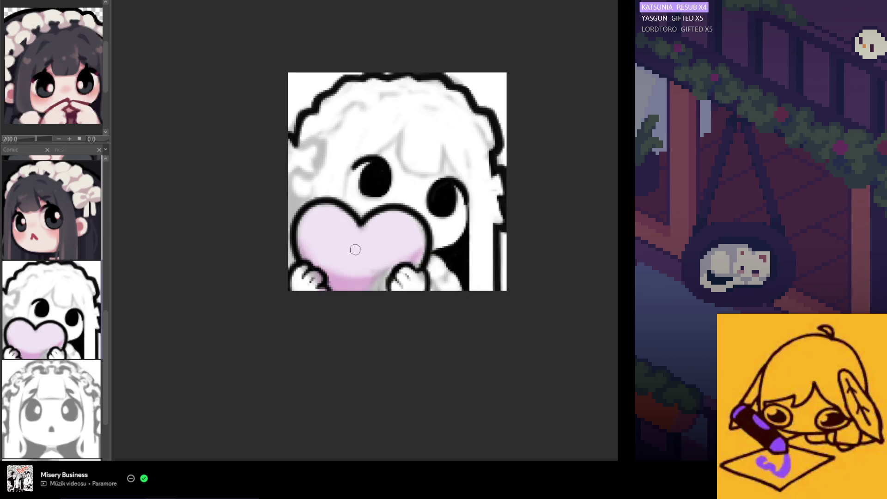
{"action": "scroll", "coordinate": [367, 228], "scroll_direction": "down", "scroll_amount": 2}
{"action": "scroll", "coordinate": [382, 213], "scroll_direction": "down", "scroll_amount": 1}
{"action": "scroll", "coordinate": [382, 214], "scroll_direction": "up", "scroll_amount": 2}
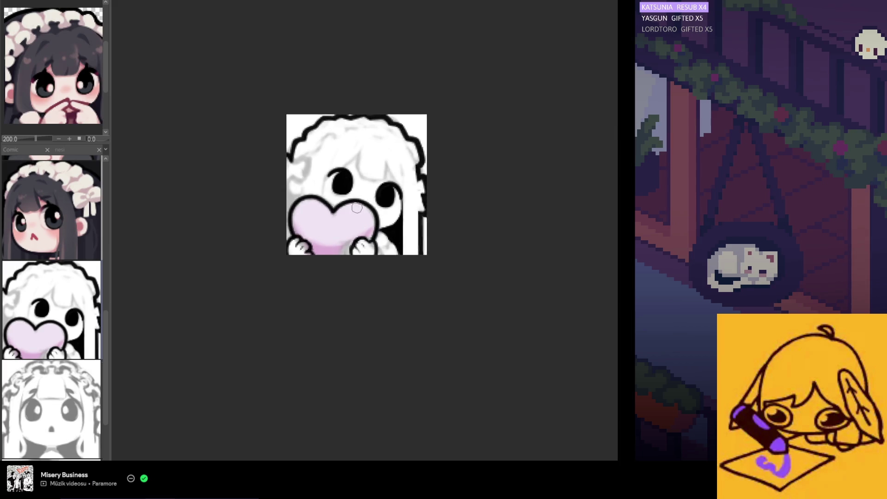
{"action": "scroll", "coordinate": [382, 214], "scroll_direction": "up", "scroll_amount": 1}
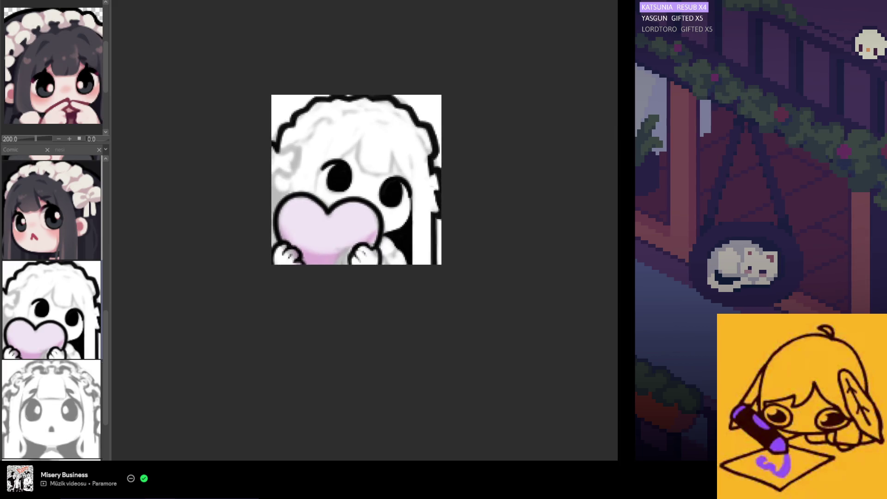
{"action": "scroll", "coordinate": [53, 277], "scroll_direction": "up", "scroll_amount": 3}
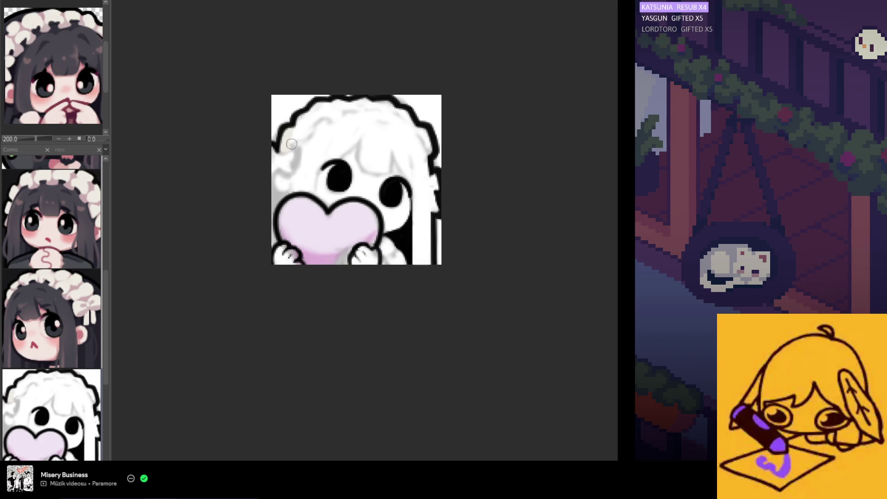
{"action": "scroll", "coordinate": [320, 189], "scroll_direction": "up", "scroll_amount": 3}
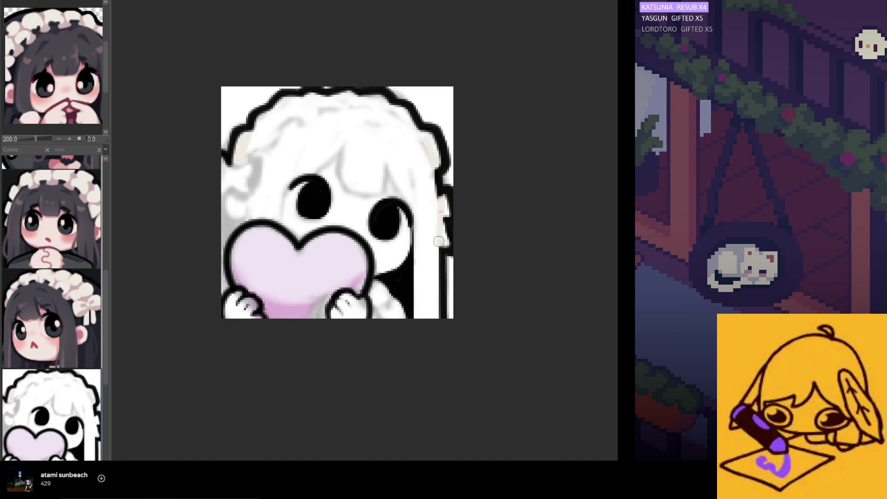
Brush a pale light tone over the hair's right edge.
{"action": "left_click_drag", "start_coordinate": [442, 211], "coordinate": [442, 245]}
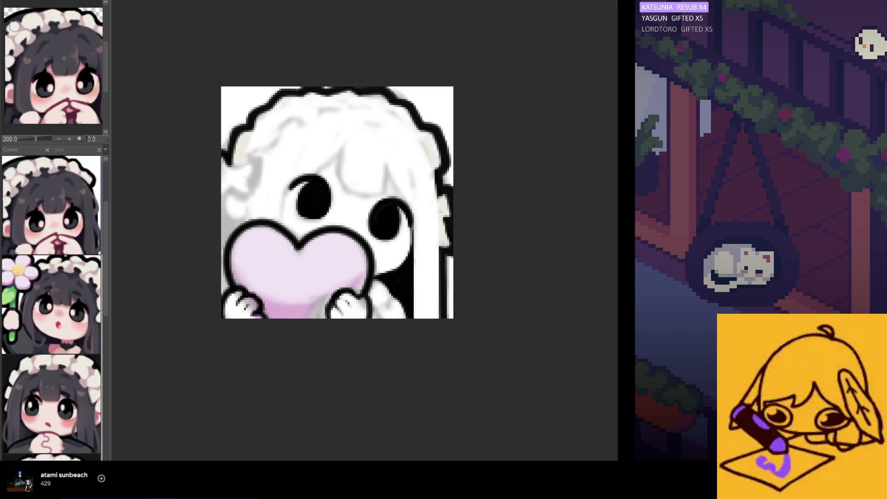
Shade the right and upper-right hair edge with cream, softening one stroke.
{"action": "left_click_drag", "start_coordinate": [441, 240], "coordinate": [438, 195]}
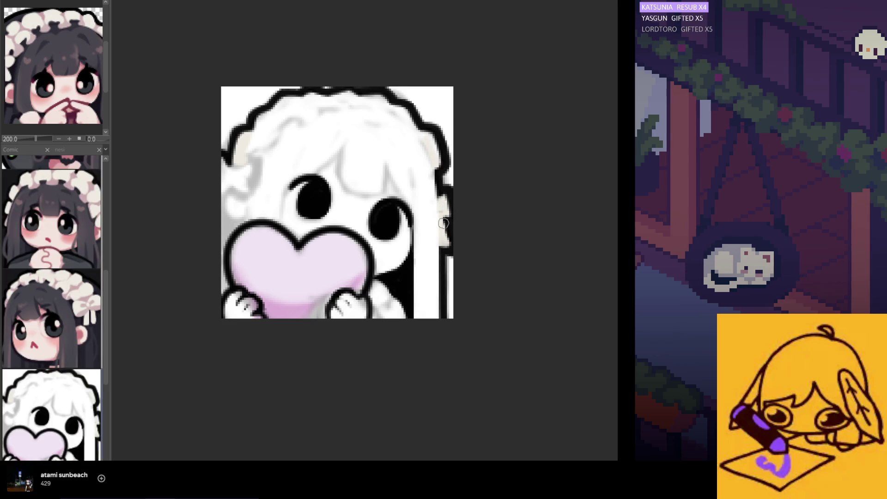
{"action": "mouse_move", "coordinate": [435, 158]}
{"action": "left_mouse_down"}
{"action": "mouse_move", "coordinate": [384, 109]}
{"action": "mouse_move", "coordinate": [339, 103]}
{"action": "left_mouse_up"}
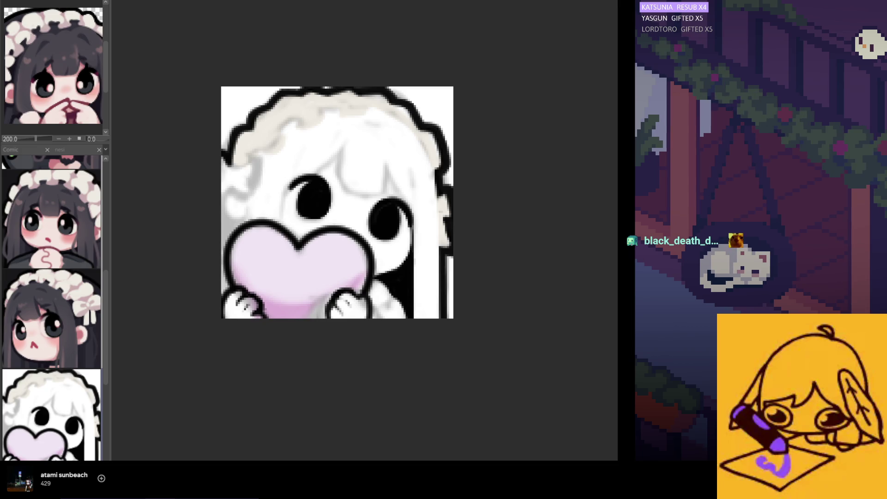
{"action": "key", "text": "ctrl+z"}
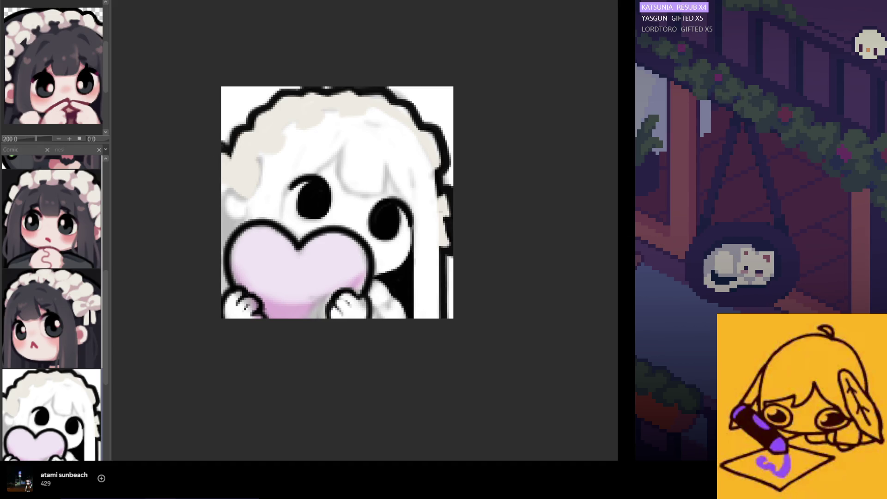
Undo the cream hair shading, repaint it once along the top, then undo it again.
{"action": "key", "text": "ctrl+z"}
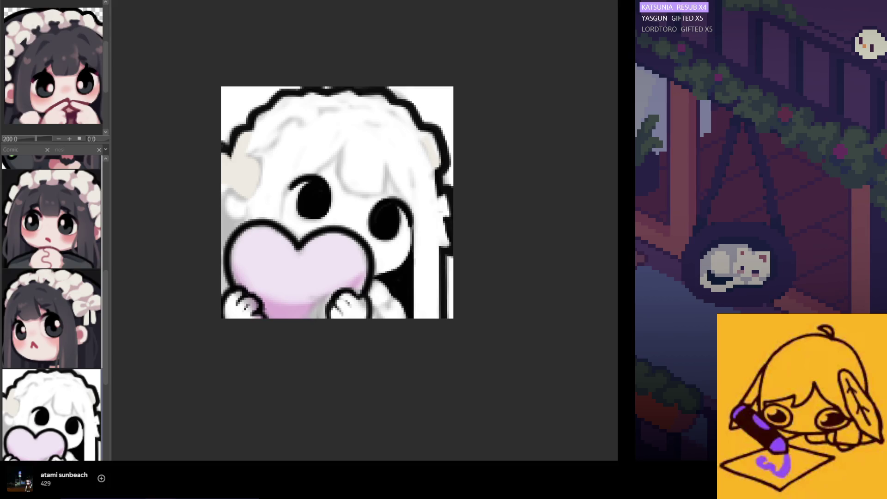
{"action": "key", "text": "ctrl+z"}
{"action": "key", "text": "ctrl+z"}
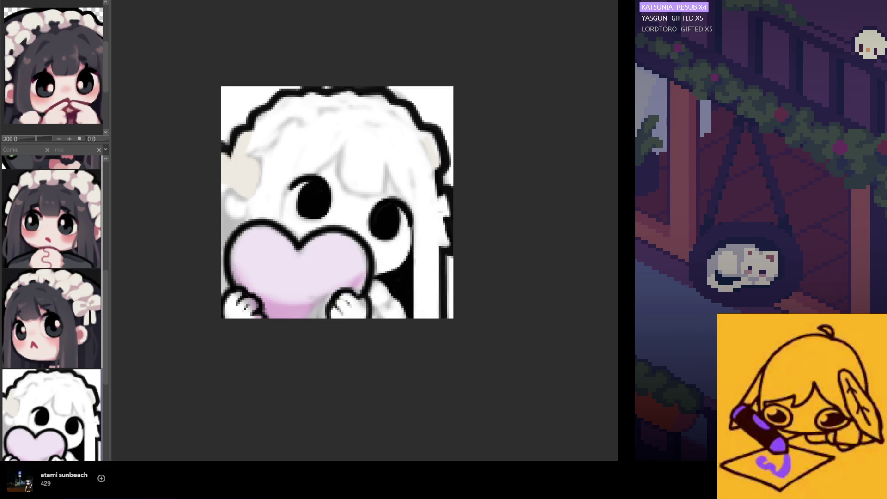
{"action": "left_click_drag", "start_coordinate": [249, 150], "coordinate": [423, 142]}
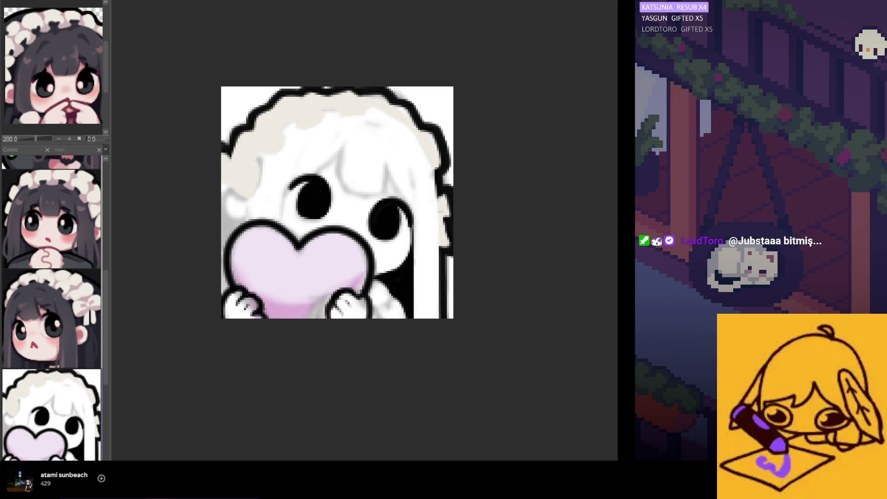
{"action": "key", "text": "ctrl+z"}
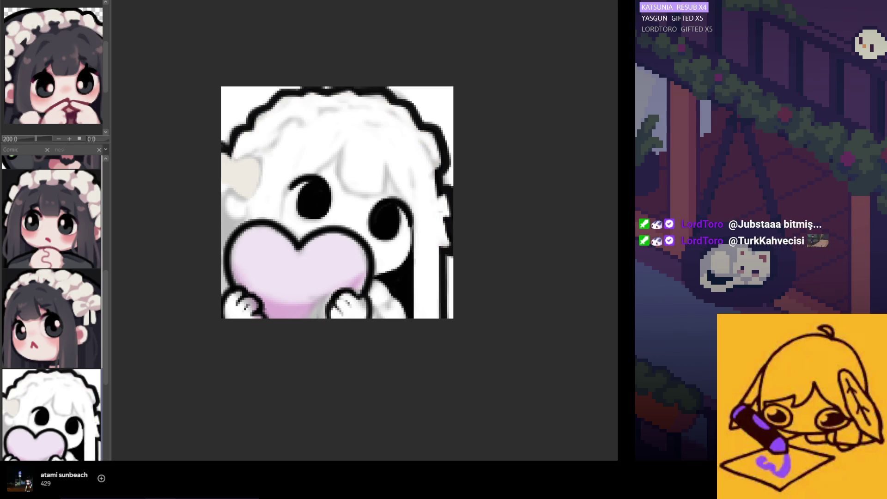
{"action": "key", "text": "ctrl+z"}
{"action": "key", "text": "ctrl+y"}
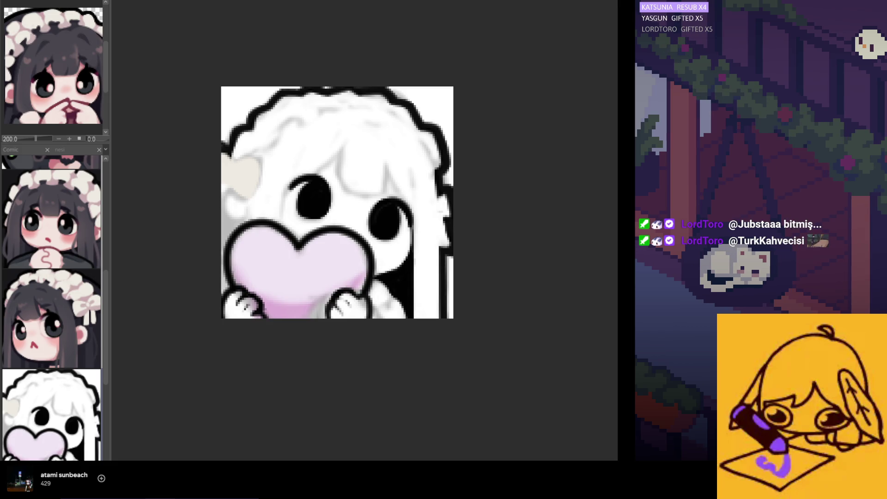
Restore the grey base under the character and keep the left patch edit.
{"action": "key", "text": "ctrl+z"}
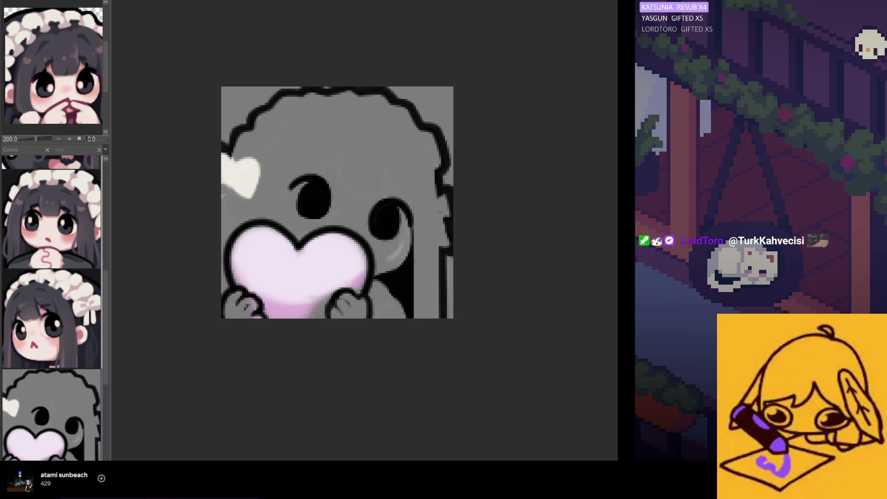
{"action": "key", "text": "ctrl+z"}
{"action": "key", "text": "ctrl+y"}
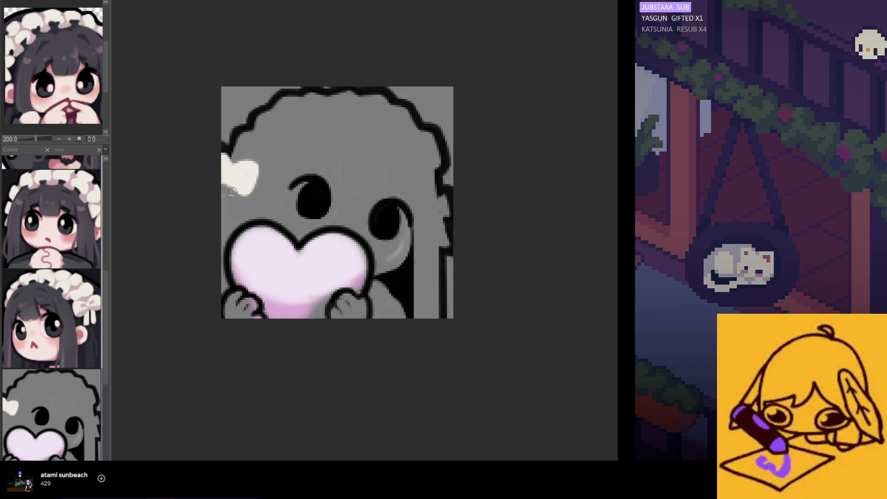
Paint the cream headband along the left patch, across the top of the head and down the right hair outline.
{"action": "mouse_move", "coordinate": [230, 185]}
{"action": "left_mouse_down"}
{"action": "mouse_move", "coordinate": [230, 207]}
{"action": "mouse_move", "coordinate": [225, 179]}
{"action": "mouse_move", "coordinate": [230, 198]}
{"action": "left_mouse_up"}
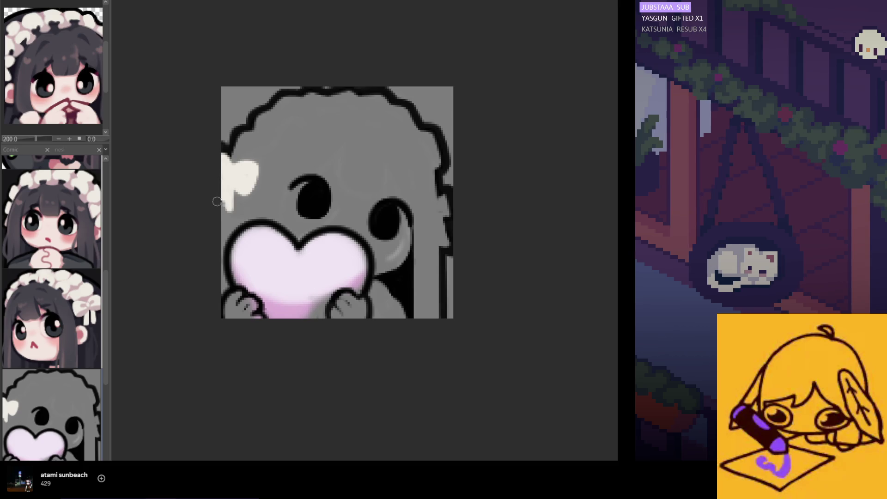
{"action": "left_click_drag", "start_coordinate": [226, 209], "coordinate": [230, 200]}
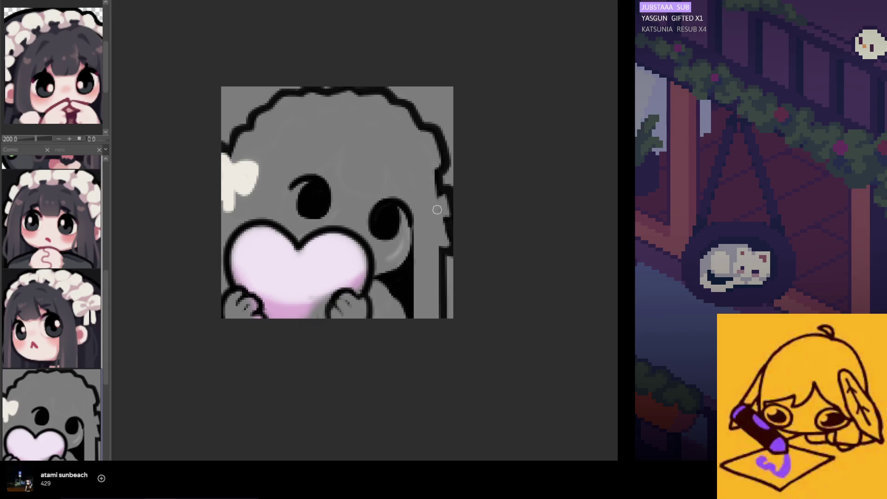
{"action": "left_click_drag", "start_coordinate": [442, 239], "coordinate": [223, 208]}
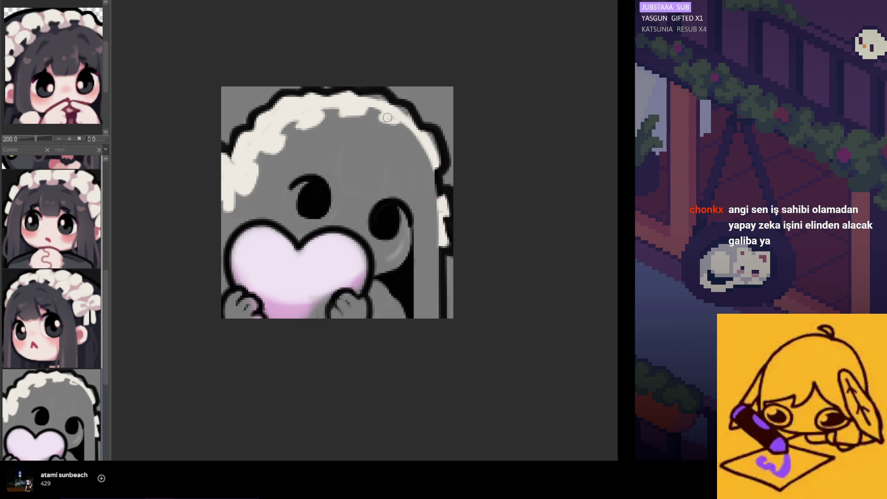
{"action": "left_click_drag", "start_coordinate": [407, 114], "coordinate": [440, 166]}
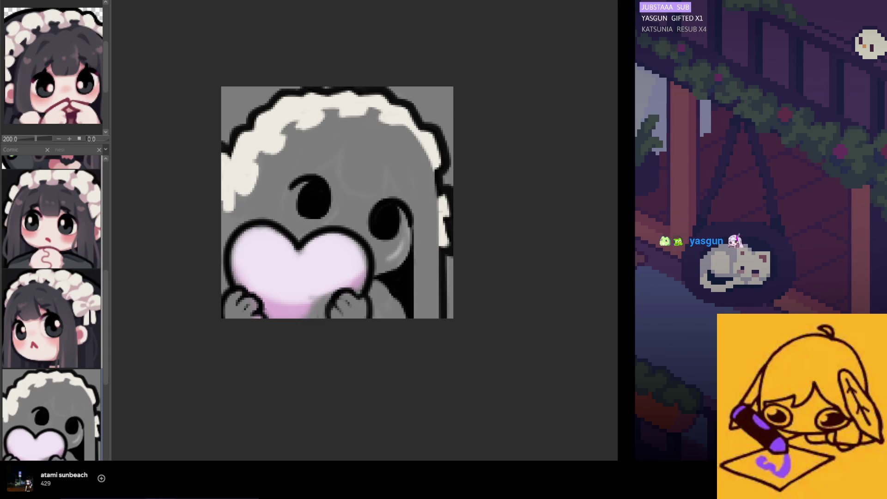
Remove the cheek highlight and brighten the grey hair and face tones.
{"action": "key", "text": "ctrl+z"}
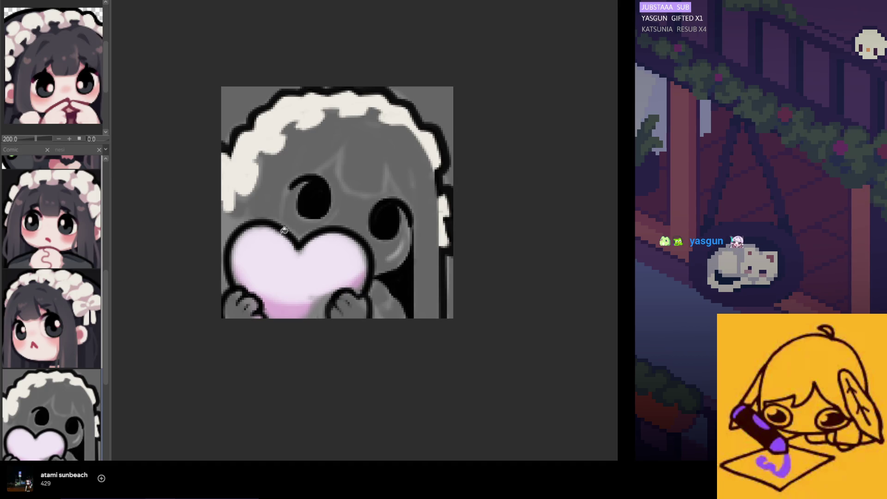
{"action": "key", "text": "ctrl+z"}
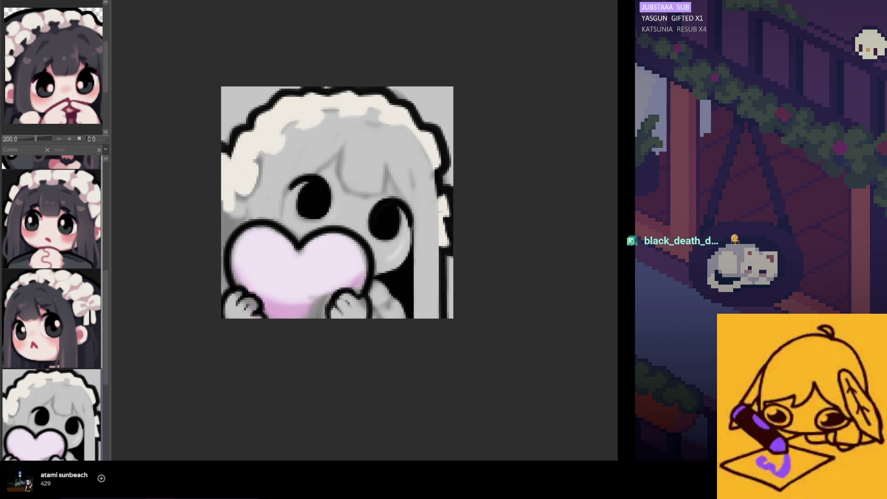
{"action": "key", "text": "ctrl+plus"}
{"action": "key", "text": "ctrl+plus"}
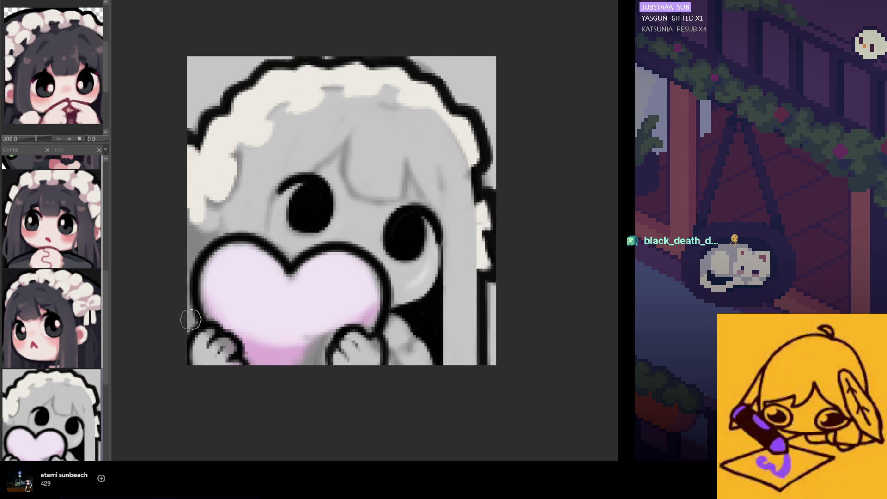
Paint dark hair along the left edge up beside the eye, with a light pink dab near the heart.
{"action": "mouse_move", "coordinate": [192, 344]}
{"action": "left_mouse_down"}
{"action": "mouse_move", "coordinate": [201, 182]}
{"action": "mouse_move", "coordinate": [209, 299]}
{"action": "left_mouse_up"}
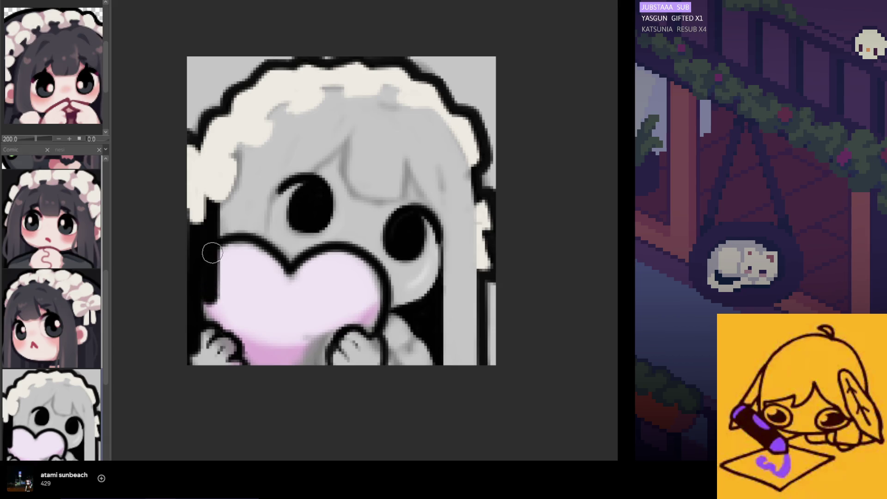
{"action": "mouse_move", "coordinate": [208, 192]}
{"action": "left_mouse_down"}
{"action": "mouse_move", "coordinate": [227, 267]}
{"action": "mouse_move", "coordinate": [209, 254]}
{"action": "mouse_move", "coordinate": [210, 240]}
{"action": "mouse_move", "coordinate": [209, 397]}
{"action": "mouse_move", "coordinate": [204, 265]}
{"action": "mouse_move", "coordinate": [209, 382]}
{"action": "mouse_move", "coordinate": [226, 245]}
{"action": "mouse_move", "coordinate": [209, 217]}
{"action": "left_mouse_up"}
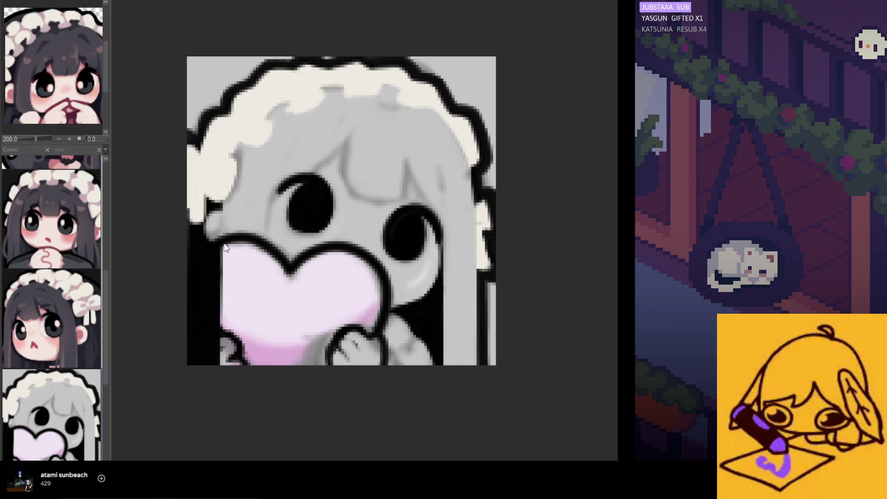
{"action": "left_click_drag", "start_coordinate": [208, 218], "coordinate": [221, 239]}
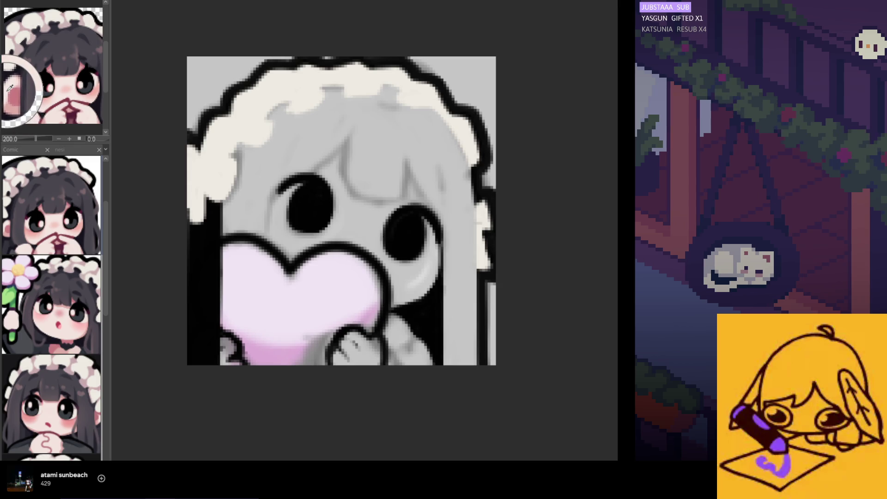
{"action": "left_click_drag", "start_coordinate": [207, 237], "coordinate": [221, 227]}
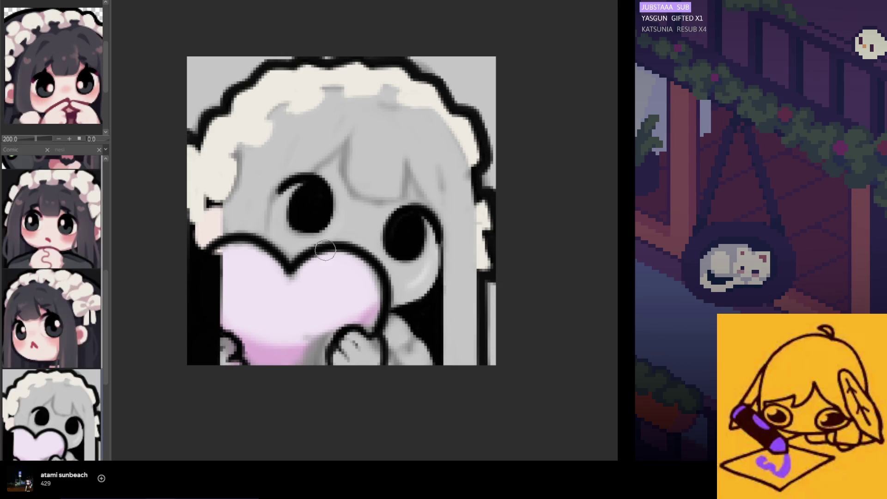
{"action": "scroll", "coordinate": [327, 248], "scroll_direction": "down", "scroll_amount": 2}
Switch to the hand-on-chin maid emote and widen the side panels for reference.
{"action": "left_click", "coordinate": [70, 323]}
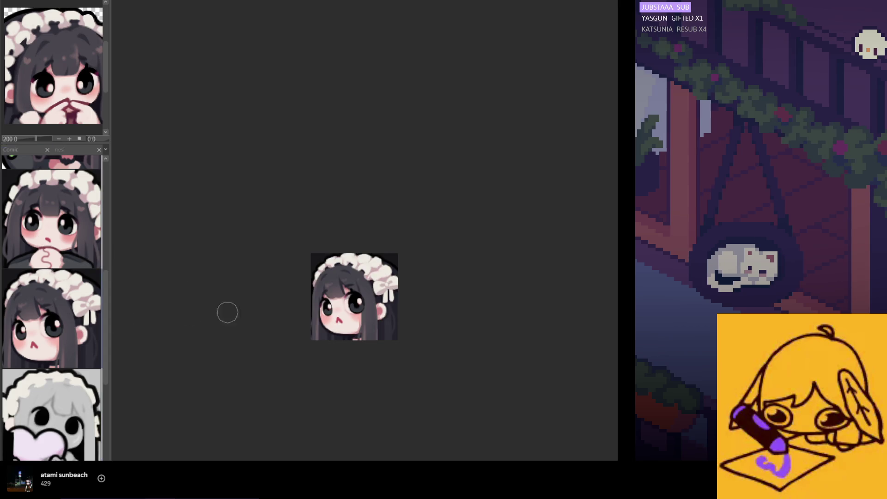
{"action": "scroll", "coordinate": [386, 331], "scroll_direction": "up", "scroll_amount": 2}
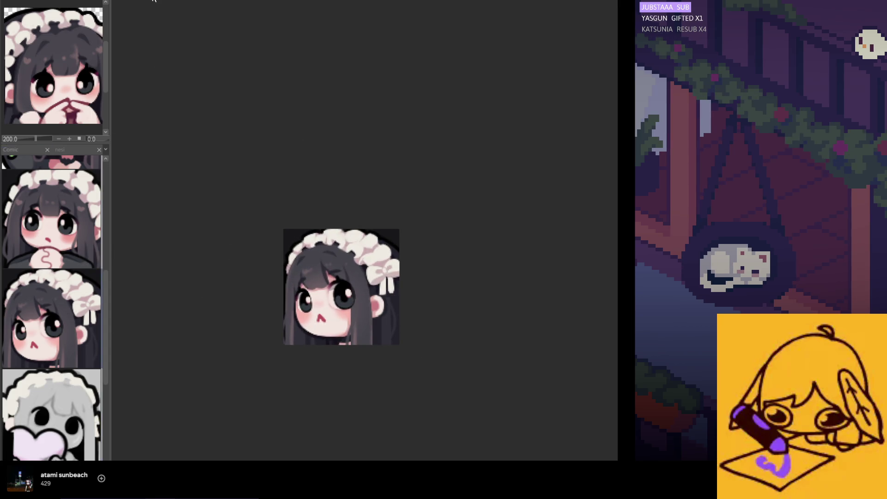
{"action": "left_click", "coordinate": [52, 218]}
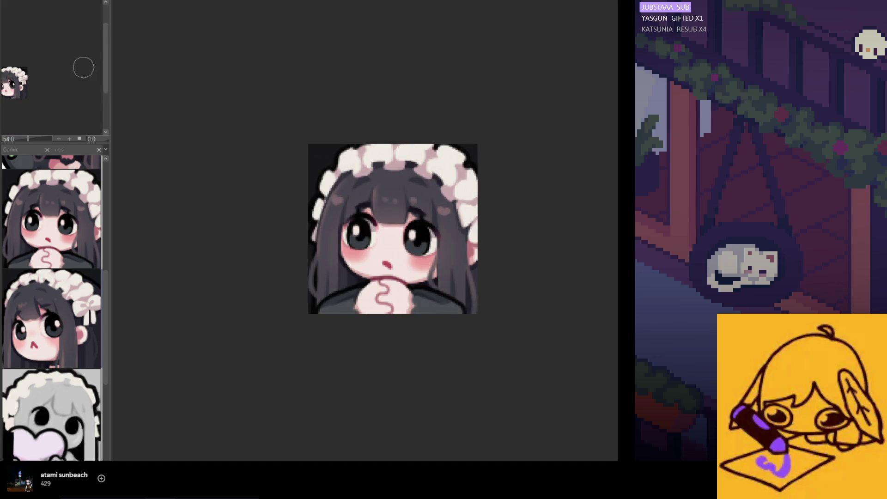
{"action": "scroll", "coordinate": [54, 77], "scroll_direction": "down", "scroll_amount": 2}
{"action": "scroll", "coordinate": [54, 78], "scroll_direction": "up", "scroll_amount": 2}
{"action": "scroll", "coordinate": [42, 83], "scroll_direction": "up", "scroll_amount": 3}
{"action": "scroll", "coordinate": [33, 88], "scroll_direction": "down", "scroll_amount": 2}
{"action": "scroll", "coordinate": [89, 127], "scroll_direction": "down", "scroll_amount": 1}
{"action": "scroll", "coordinate": [49, 109], "scroll_direction": "up", "scroll_amount": 2}
{"action": "scroll", "coordinate": [49, 109], "scroll_direction": "up", "scroll_amount": 1}
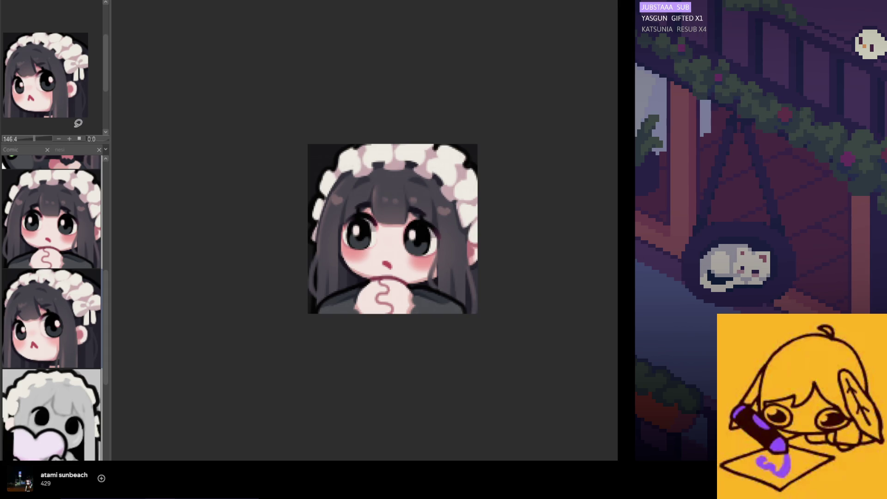
{"action": "scroll", "coordinate": [39, 97], "scroll_direction": "up", "scroll_amount": 1}
{"action": "mouse_move", "coordinate": [44, 104]}
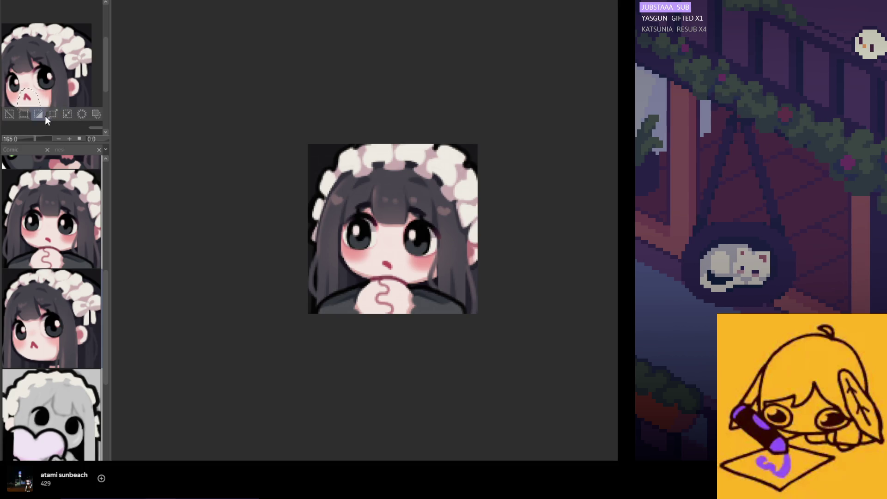
{"action": "scroll", "coordinate": [39, 100], "scroll_direction": "down", "scroll_amount": 2}
{"action": "left_click_drag", "start_coordinate": [108, 108], "coordinate": [156, 104]}
Transform and confirm the rescaled mouth area, then narrow the side panels again.
{"action": "key", "text": "ctrl+t"}
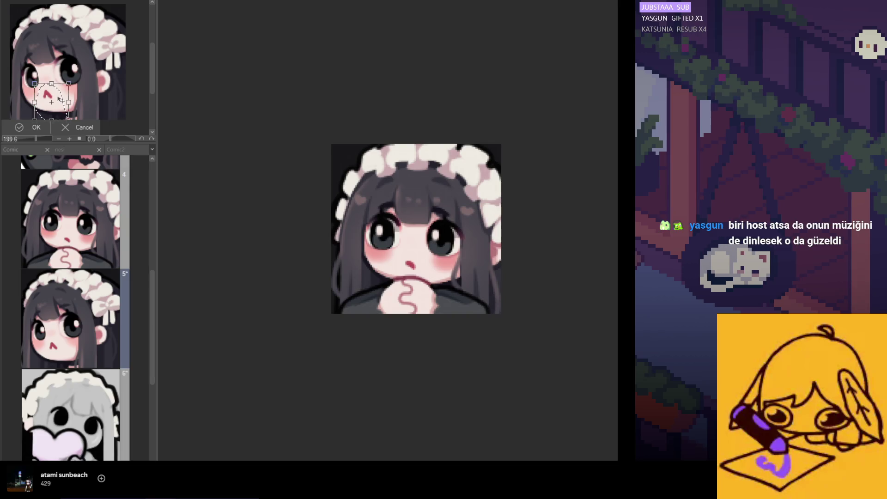
{"action": "left_click", "coordinate": [35, 127]}
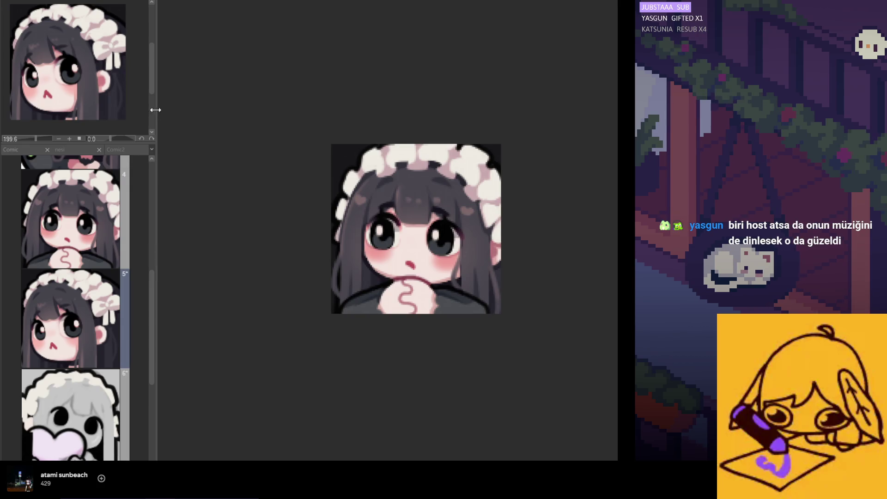
{"action": "left_click_drag", "start_coordinate": [156, 120], "coordinate": [119, 119]}
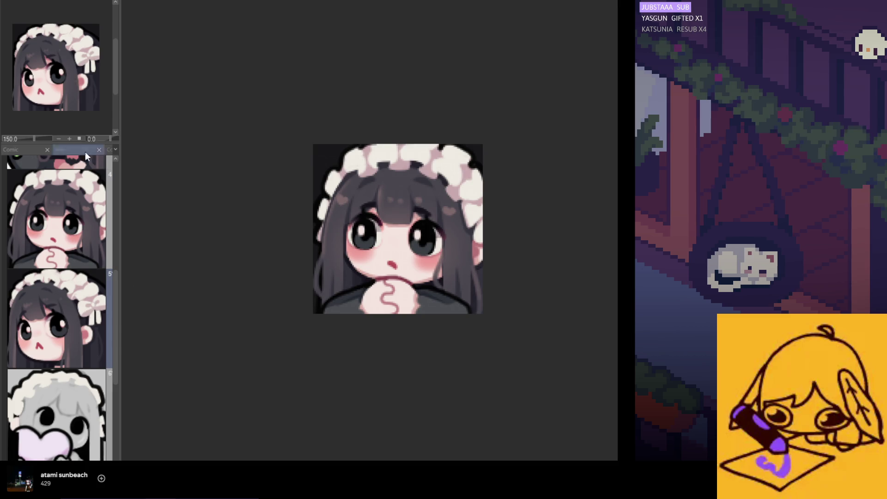
Return to the grey heart-hugging emote and lighten the dark patch right of the heart, covering the white hair edge.
{"action": "left_click", "coordinate": [67, 409]}
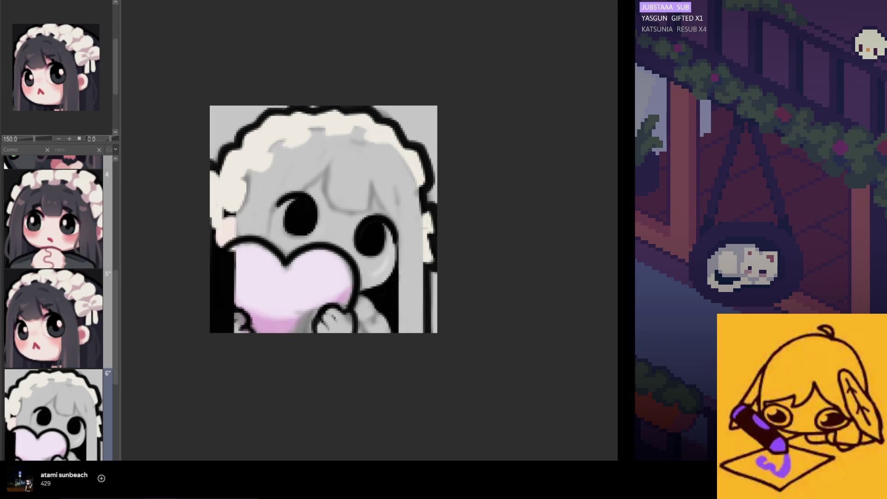
{"action": "scroll", "coordinate": [236, 249], "scroll_direction": "down", "scroll_amount": 2}
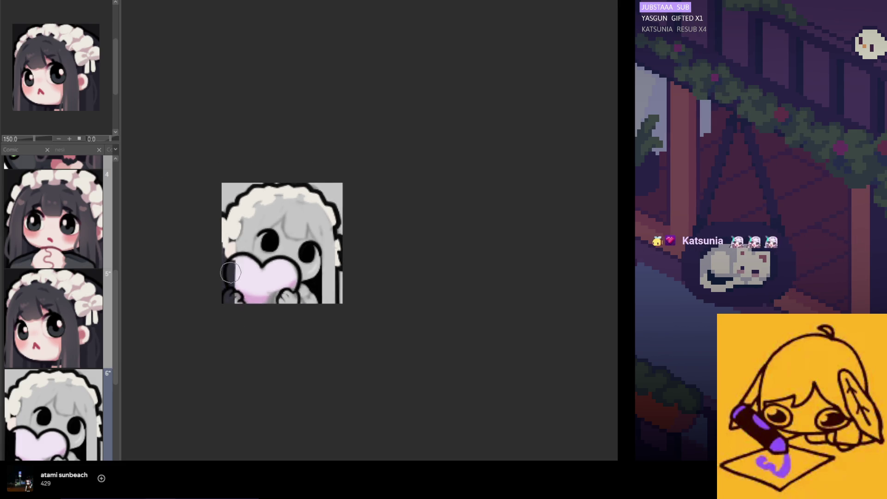
{"action": "scroll", "coordinate": [230, 279], "scroll_direction": "up", "scroll_amount": 2}
{"action": "left_click_drag", "start_coordinate": [381, 257], "coordinate": [376, 326]}
{"action": "mouse_move", "coordinate": [367, 285]}
{"action": "left_mouse_down"}
{"action": "mouse_move", "coordinate": [347, 274]}
{"action": "mouse_move", "coordinate": [371, 232]}
{"action": "left_mouse_up"}
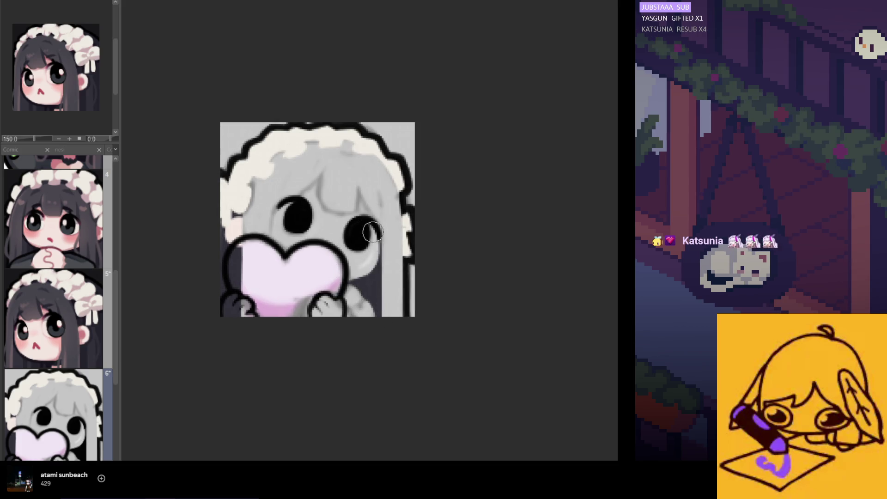
{"action": "scroll", "coordinate": [57, 103], "scroll_direction": "up", "scroll_amount": 2}
{"action": "scroll", "coordinate": [56, 103], "scroll_direction": "up", "scroll_amount": 1}
{"action": "scroll", "coordinate": [56, 103], "scroll_direction": "up", "scroll_amount": 1}
{"action": "scroll", "coordinate": [57, 103], "scroll_direction": "up", "scroll_amount": 1}
{"action": "left_click_drag", "start_coordinate": [57, 103], "coordinate": [25, 96]}
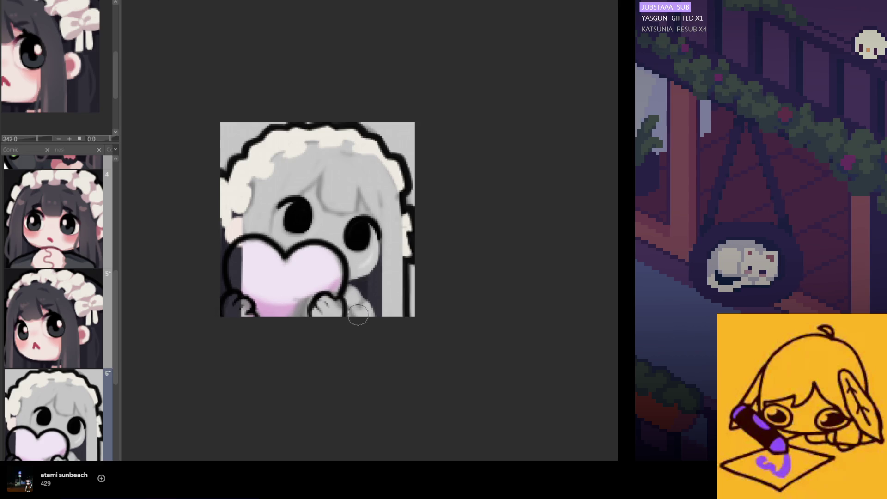
{"action": "scroll", "coordinate": [367, 354], "scroll_direction": "up", "scroll_amount": 1}
{"action": "scroll", "coordinate": [312, 313], "scroll_direction": "down", "scroll_amount": 2}
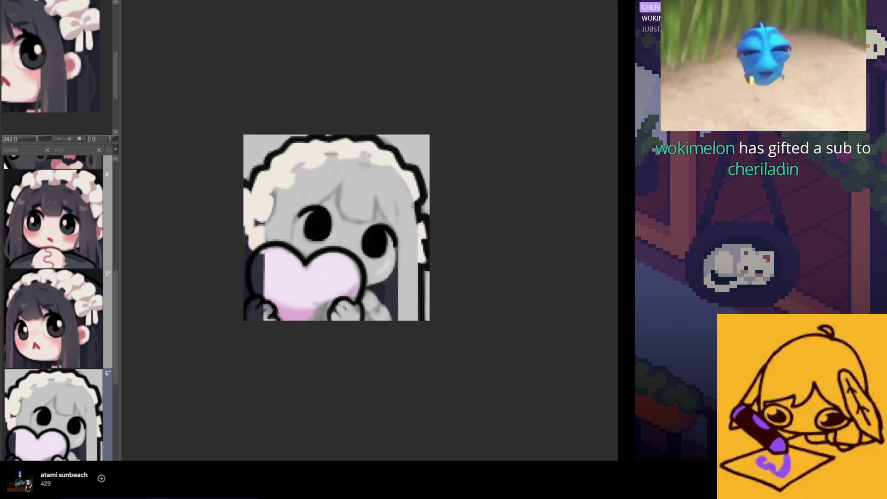
{"action": "scroll", "coordinate": [341, 220], "scroll_direction": "up", "scroll_amount": 1}
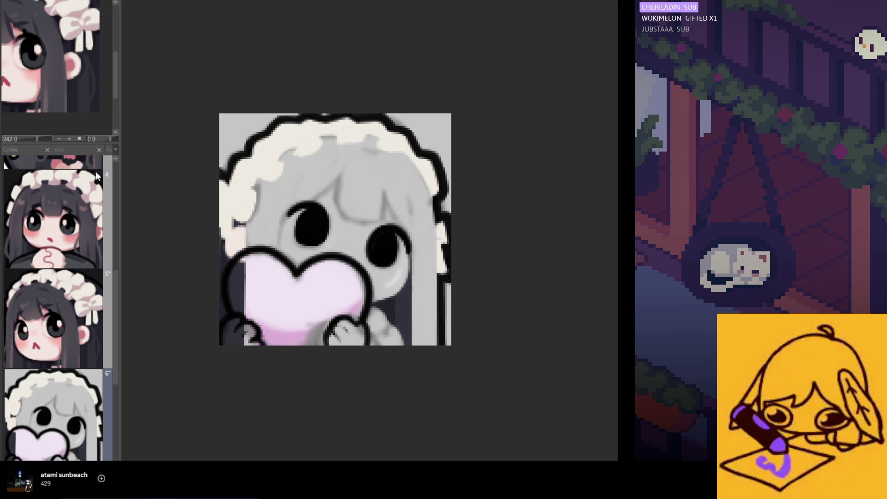
{"action": "scroll", "coordinate": [34, 41], "scroll_direction": "down", "scroll_amount": 2}
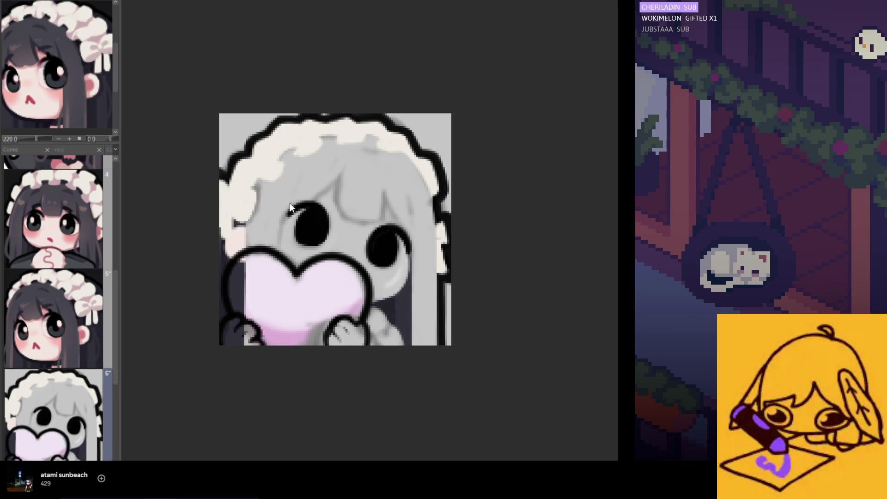
{"action": "mouse_move", "coordinate": [262, 191]}
{"action": "left_mouse_down"}
{"action": "mouse_move", "coordinate": [243, 214]}
{"action": "mouse_move", "coordinate": [261, 222]}
{"action": "left_mouse_up"}
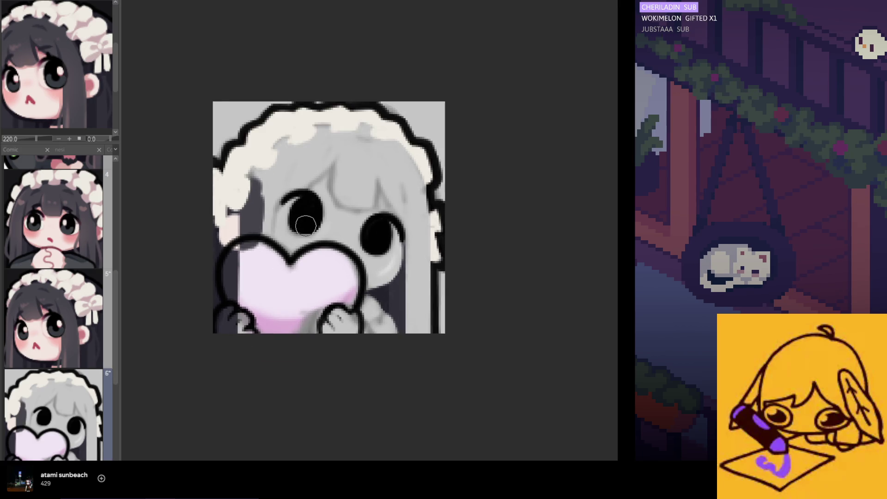
Paint a wide dark grey hair strand down over the heart, plus strands above and right of the eye.
{"action": "mouse_move", "coordinate": [267, 186]}
{"action": "left_mouse_down"}
{"action": "mouse_move", "coordinate": [262, 304]}
{"action": "mouse_move", "coordinate": [258, 263]}
{"action": "mouse_move", "coordinate": [243, 326]}
{"action": "left_mouse_up"}
{"action": "left_click_drag", "start_coordinate": [257, 242], "coordinate": [269, 332]}
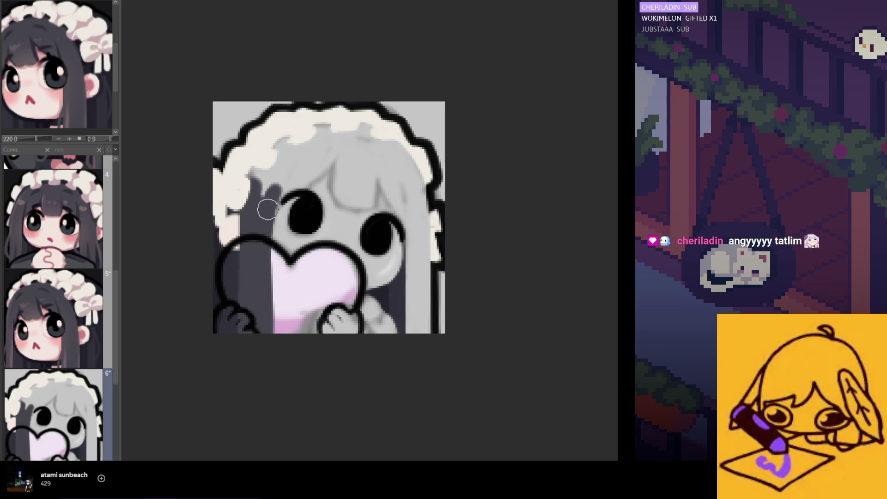
{"action": "left_click_drag", "start_coordinate": [270, 209], "coordinate": [273, 333]}
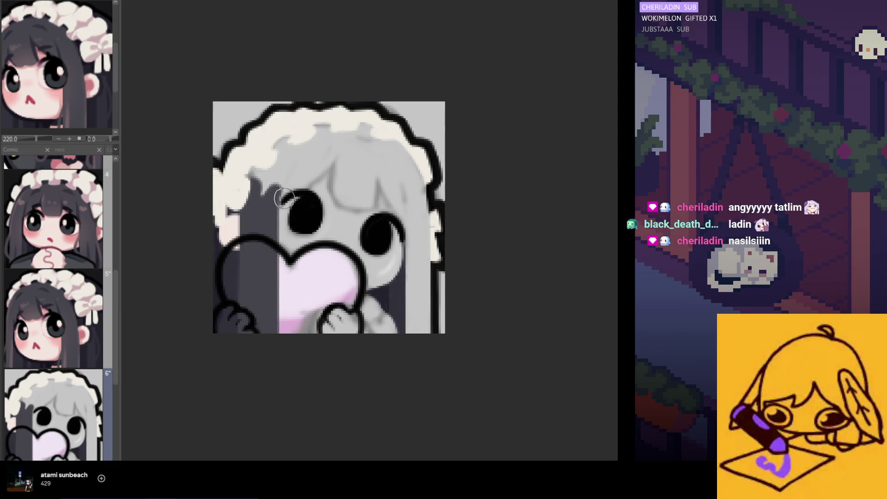
{"action": "mouse_move", "coordinate": [295, 194]}
{"action": "left_mouse_down"}
{"action": "mouse_move", "coordinate": [337, 144]}
{"action": "mouse_move", "coordinate": [336, 199]}
{"action": "left_mouse_up"}
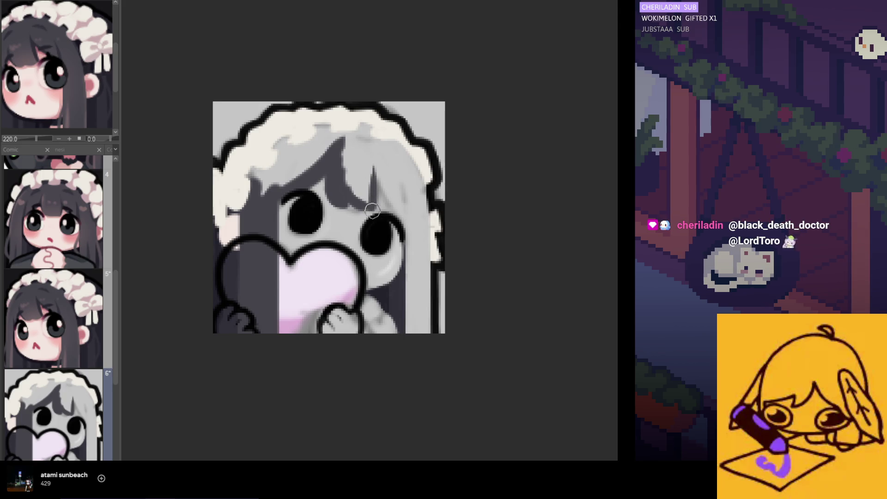
{"action": "left_click_drag", "start_coordinate": [374, 167], "coordinate": [410, 214]}
Darken the strand right of the eye and the light strip down the right side of the hair.
{"action": "left_click_drag", "start_coordinate": [378, 182], "coordinate": [408, 222]}
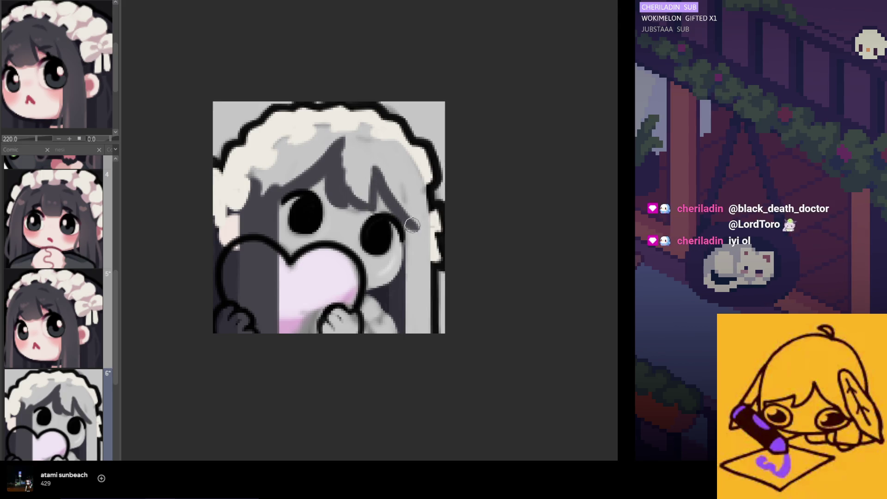
{"action": "left_click", "coordinate": [409, 341], "text": "shift"}
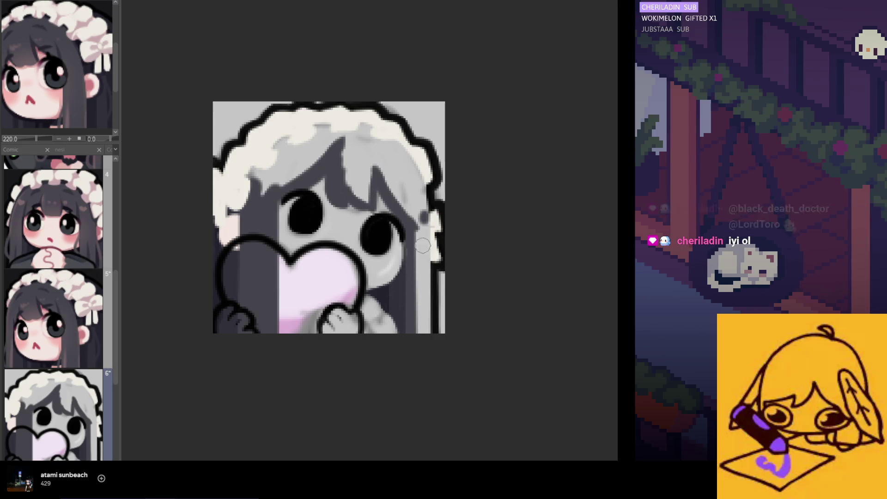
{"action": "left_click_drag", "start_coordinate": [422, 220], "coordinate": [418, 340]}
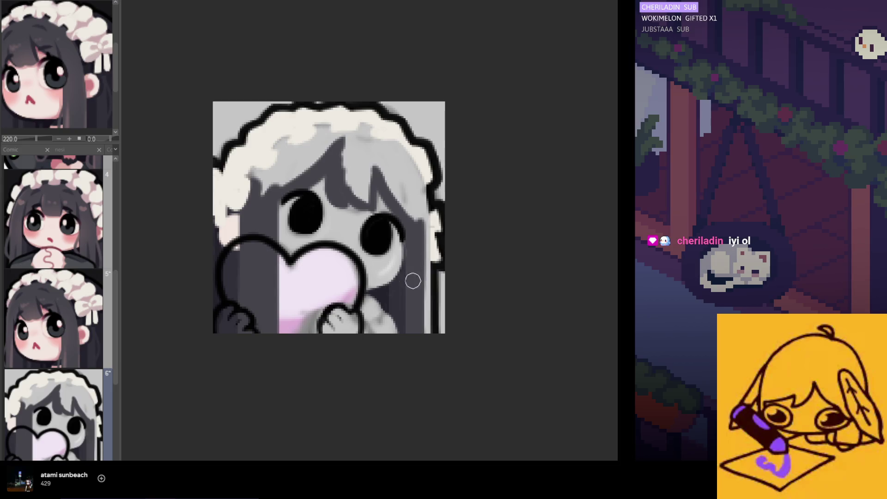
{"action": "left_click_drag", "start_coordinate": [422, 234], "coordinate": [425, 332]}
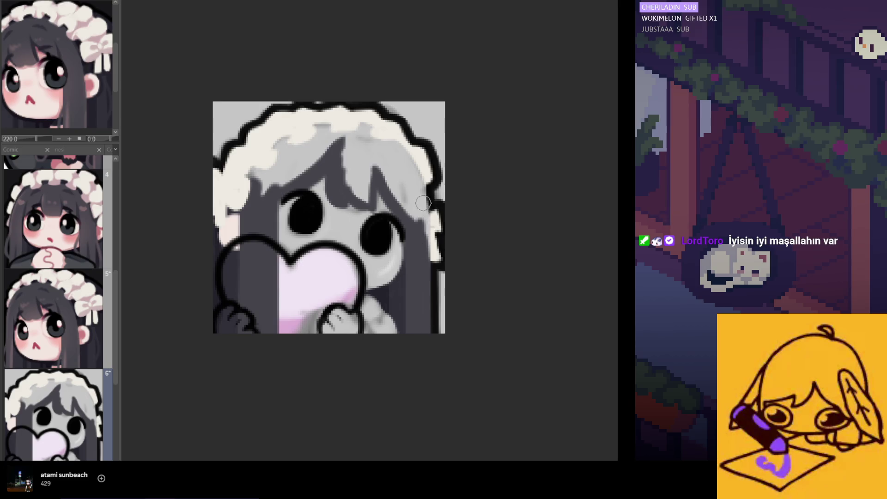
{"action": "left_click_drag", "start_coordinate": [419, 224], "coordinate": [425, 209]}
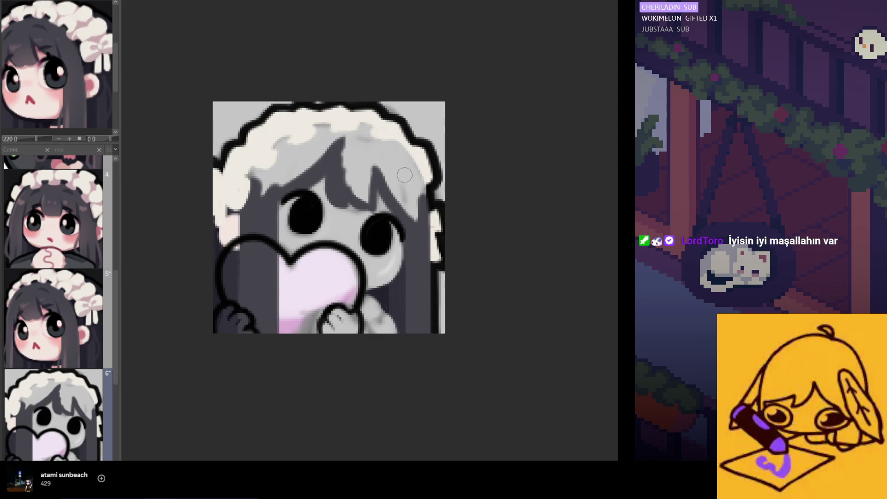
Paint over the light strokes across the hair top, bangs and between the eyes, then shrink the brush.
{"action": "mouse_move", "coordinate": [405, 177]}
{"action": "left_mouse_down"}
{"action": "mouse_move", "coordinate": [407, 154]}
{"action": "mouse_move", "coordinate": [315, 128]}
{"action": "mouse_move", "coordinate": [293, 133]}
{"action": "mouse_move", "coordinate": [279, 164]}
{"action": "left_mouse_up"}
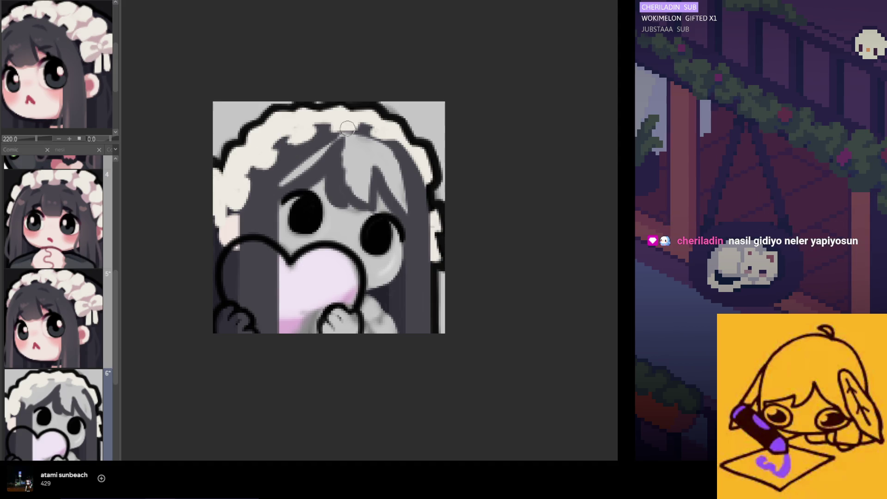
{"action": "left_click_drag", "start_coordinate": [347, 127], "coordinate": [294, 179]}
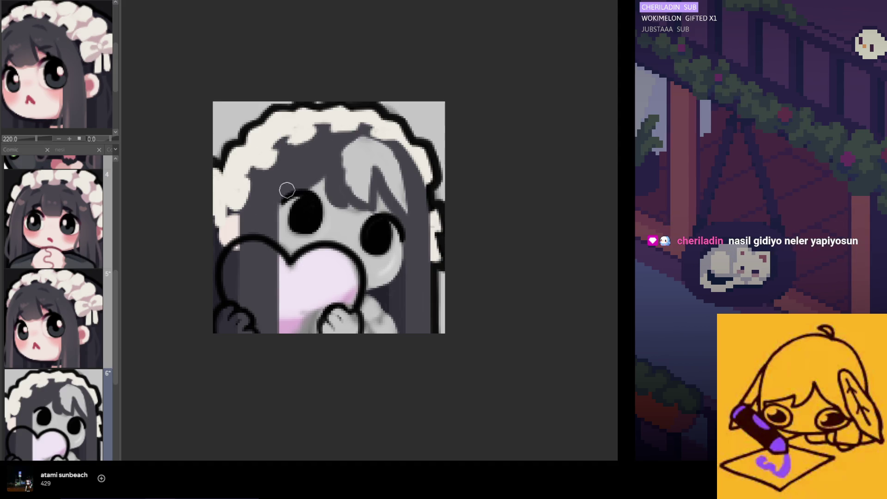
{"action": "mouse_move", "coordinate": [270, 190]}
{"action": "left_mouse_down"}
{"action": "mouse_move", "coordinate": [271, 277]}
{"action": "mouse_move", "coordinate": [293, 237]}
{"action": "left_mouse_up"}
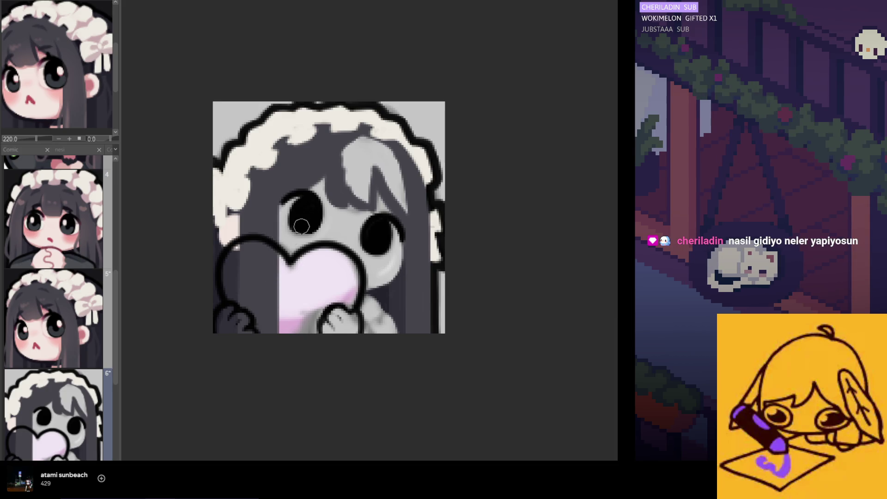
{"action": "left_click_drag", "start_coordinate": [344, 167], "coordinate": [337, 155]}
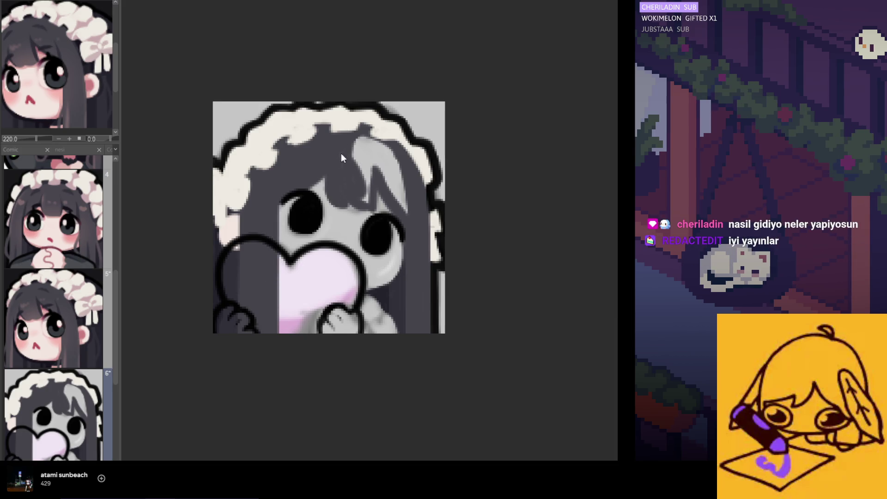
{"action": "left_click_drag", "start_coordinate": [344, 150], "coordinate": [352, 172]}
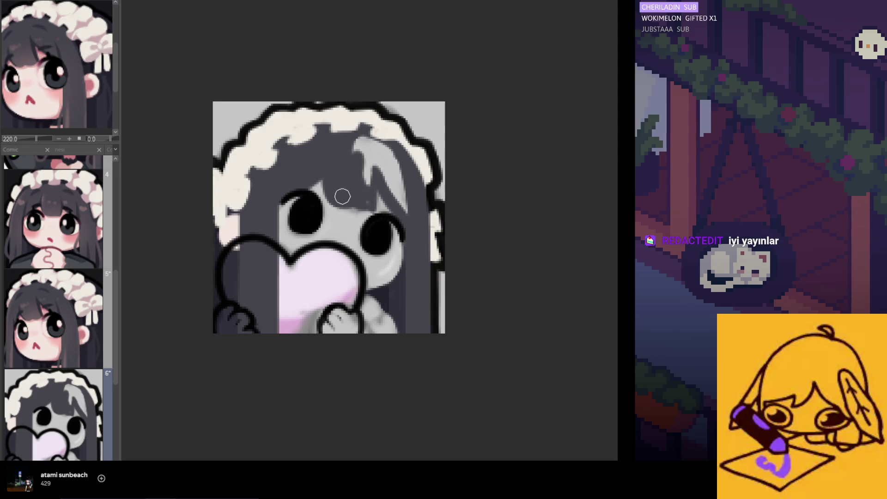
{"action": "mouse_move", "coordinate": [353, 173]}
{"action": "left_mouse_down"}
{"action": "mouse_move", "coordinate": [361, 141]}
{"action": "mouse_move", "coordinate": [388, 158]}
{"action": "mouse_move", "coordinate": [405, 207]}
{"action": "left_mouse_up"}
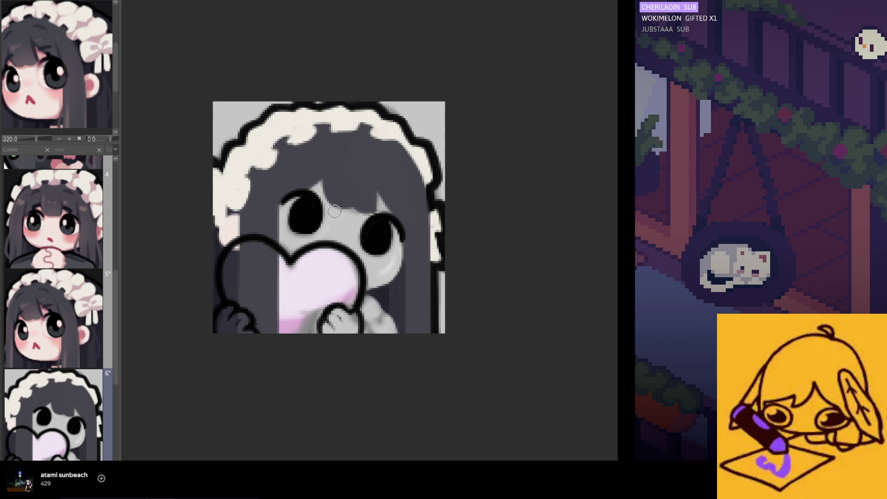
{"action": "key", "text": "bracketleft"}
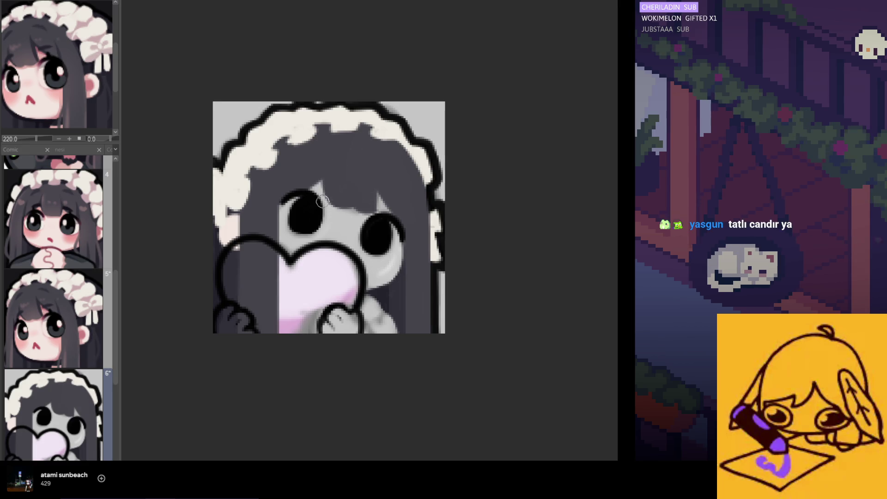